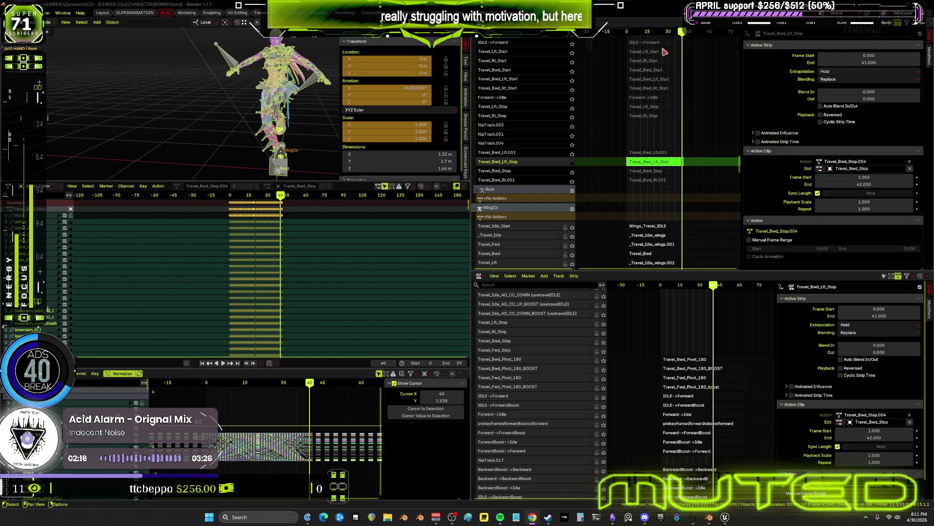
- Move Travel_Bwd_Rt.001 up above Travel_Bwd_Stop with Track Ordering > Up, then turn off soloing
{"action": "left_click", "coordinate": [662, 174]}
{"action": "right_click", "coordinate": [663, 170]}
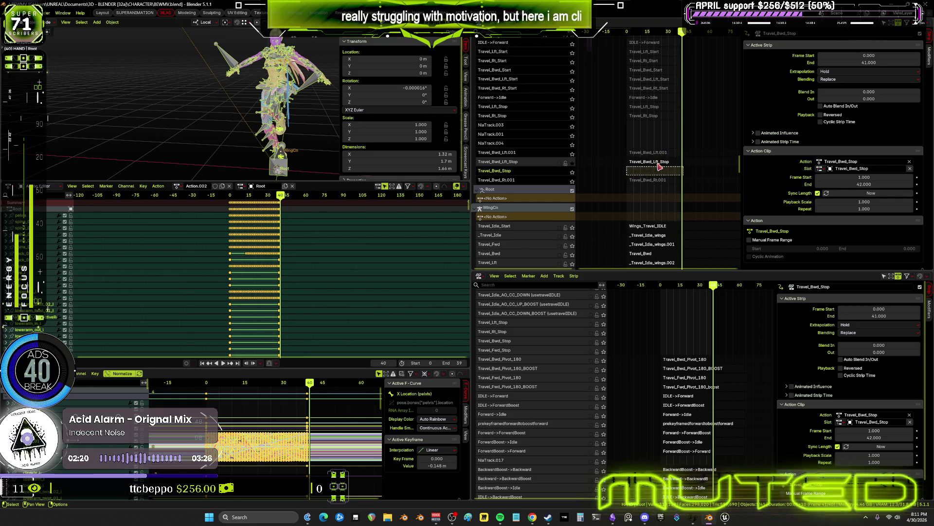
{"action": "left_click", "coordinate": [667, 160]}
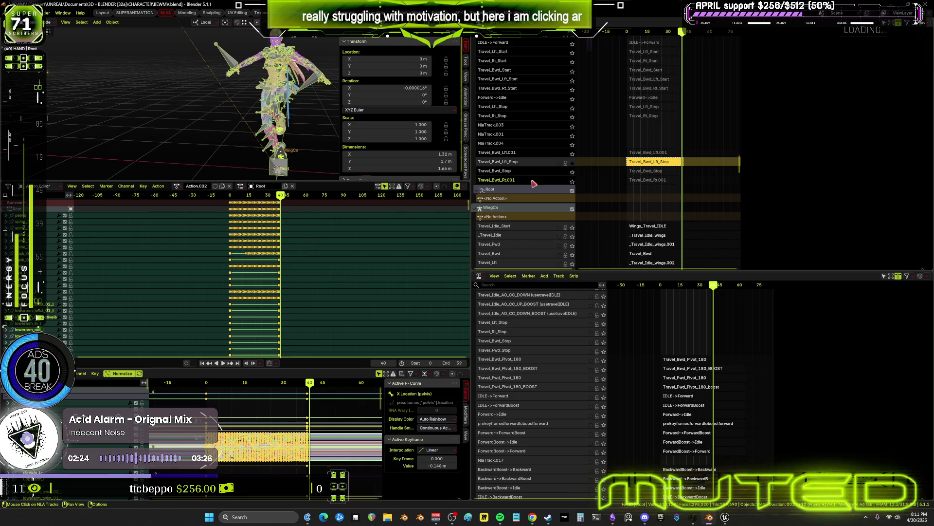
{"action": "right_click", "coordinate": [534, 184]}
{"action": "mouse_move", "coordinate": [535, 180]}
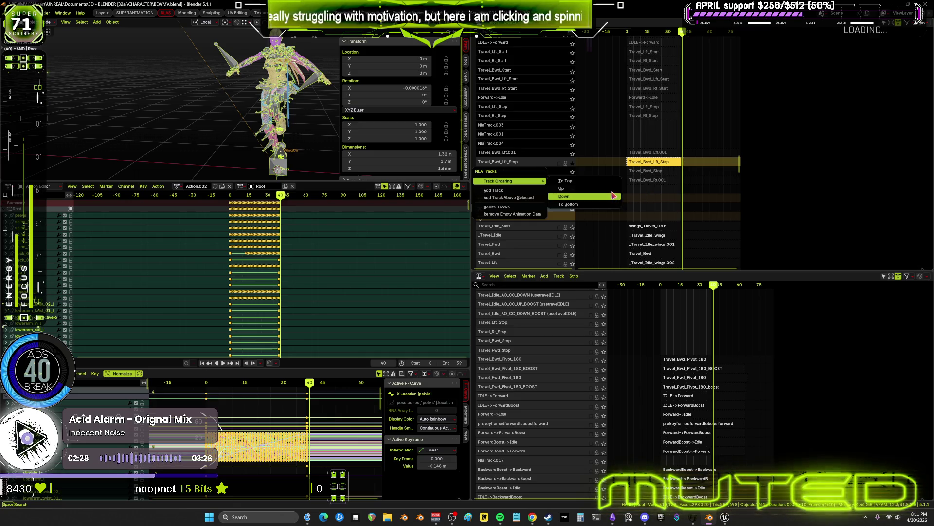
{"action": "left_click", "coordinate": [608, 190]}
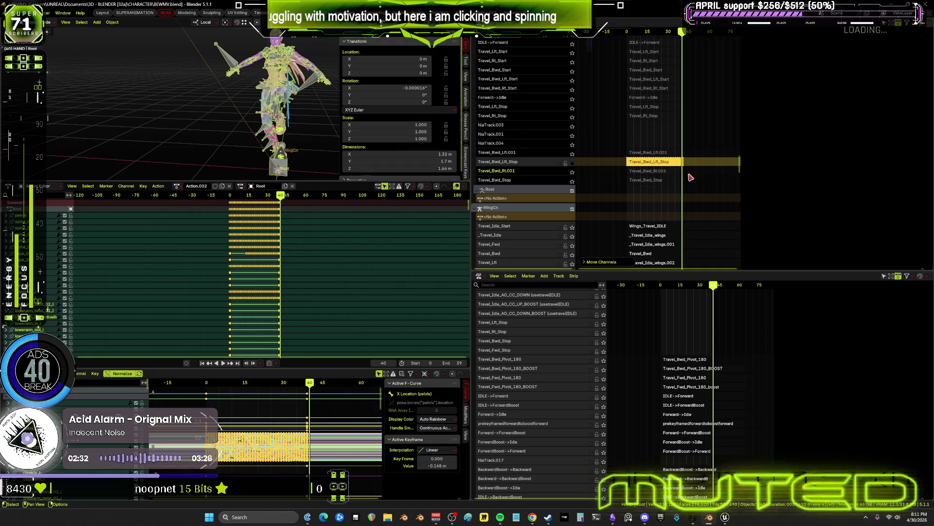
{"action": "left_click", "coordinate": [572, 163]}
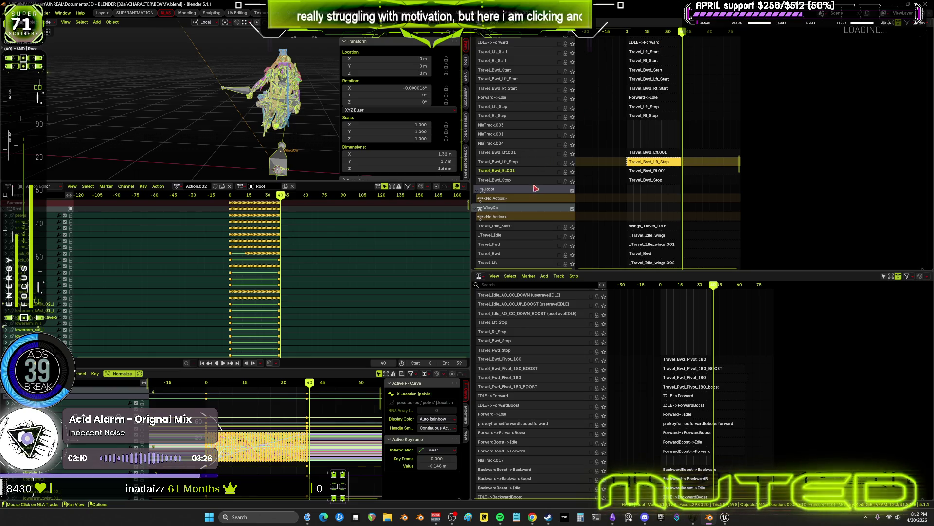
- Solo Travel_Bwd_Stop, select its strip, and scrub through the frames 0–41 stop animation
{"action": "left_click", "coordinate": [573, 181]}
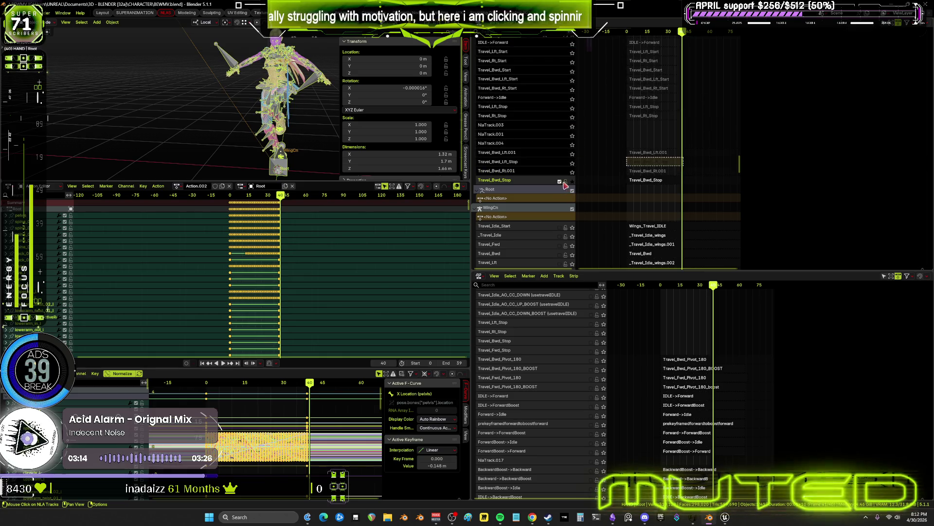
{"action": "left_click", "coordinate": [650, 180]}
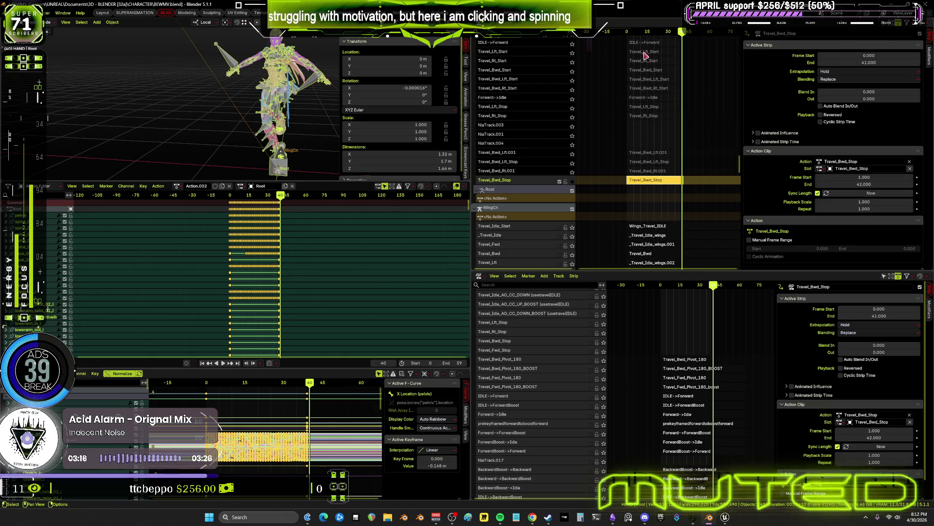
{"action": "left_click_drag", "start_coordinate": [623, 38], "coordinate": [680, 48]}
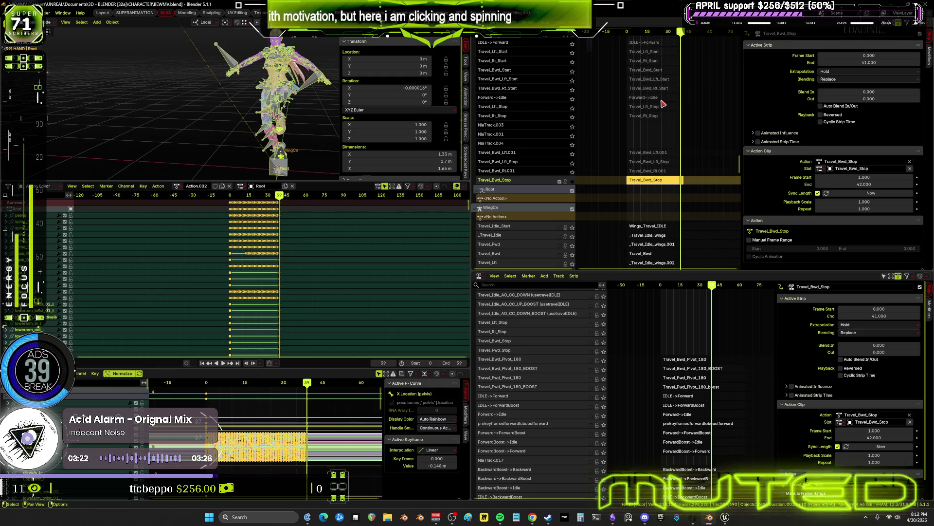
{"action": "left_click", "coordinate": [573, 173]}
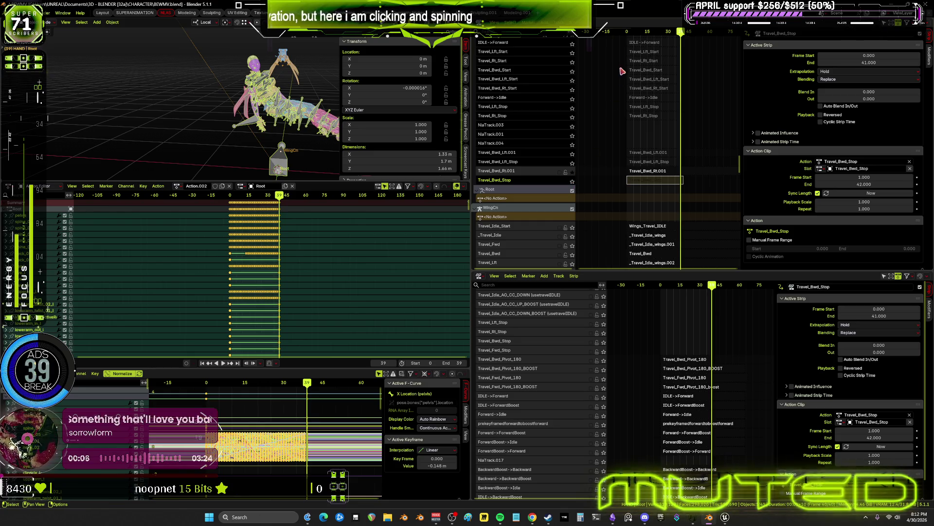
{"action": "mouse_move", "coordinate": [631, 36]}
{"action": "left_mouse_down"}
{"action": "mouse_move", "coordinate": [719, 39]}
{"action": "mouse_move", "coordinate": [623, 54]}
{"action": "mouse_move", "coordinate": [641, 57]}
{"action": "left_mouse_up"}
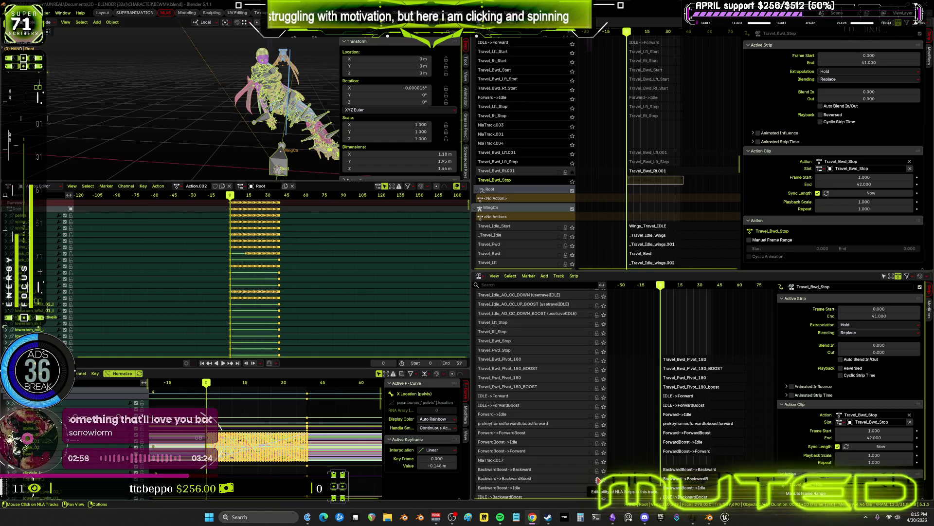
- Switch from Blender to the Unreal Engine editor from the taskbar
{"action": "left_click", "coordinate": [725, 516]}
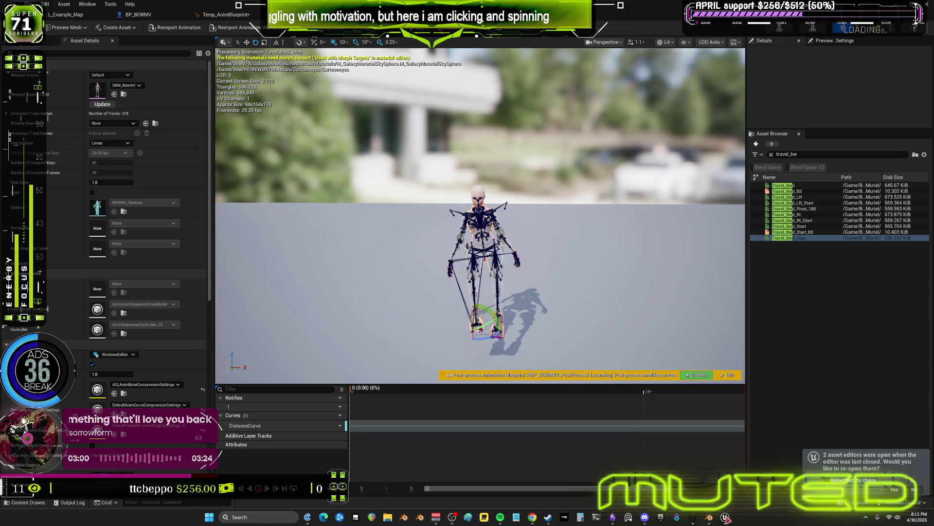
- Open the Travel_Bwd_BS blend space from Travel_BS_Backward and preview several directions, including about -165
{"action": "left_click", "coordinate": [238, 11]}
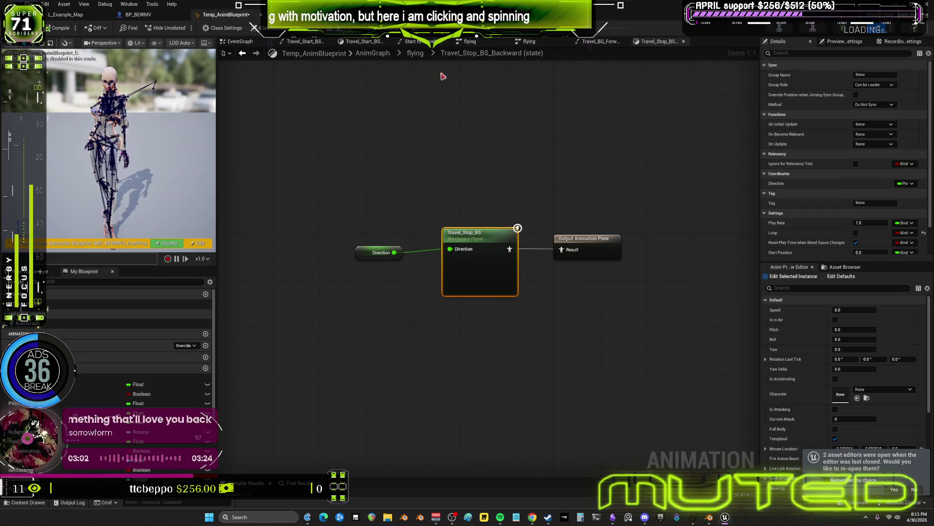
{"action": "left_click", "coordinate": [421, 53]}
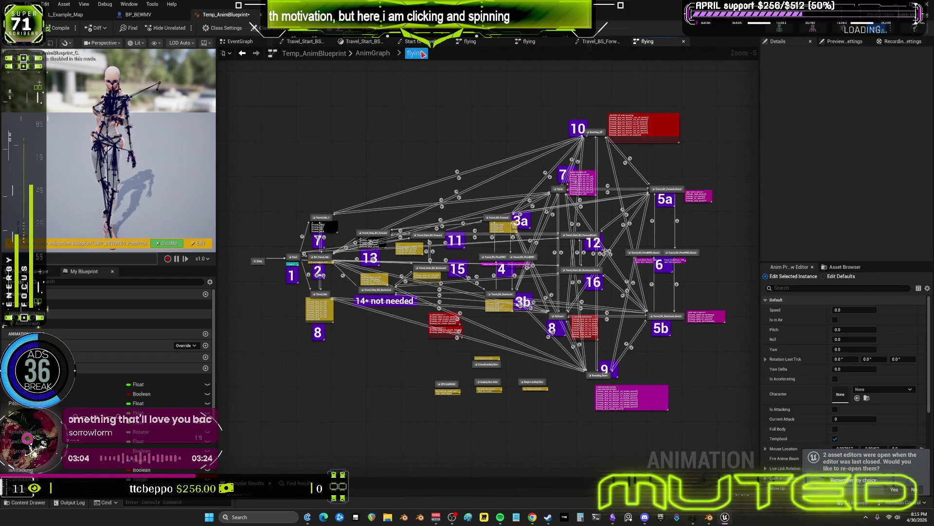
{"action": "scroll", "coordinate": [453, 172], "scroll_direction": "up", "scroll_amount": 3}
{"action": "right_click_drag", "start_coordinate": [536, 405], "coordinate": [542, 256]}
{"action": "double_click", "coordinate": [542, 257]}
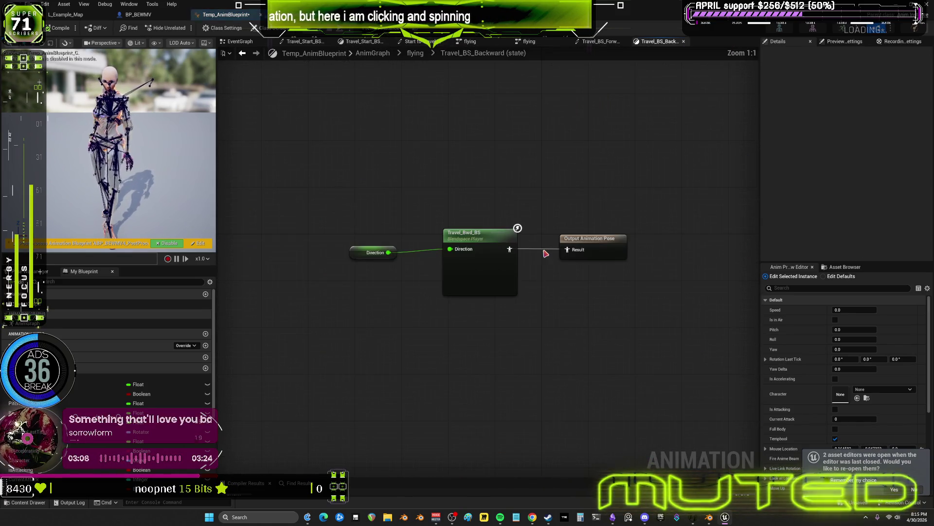
{"action": "double_click", "coordinate": [511, 228]}
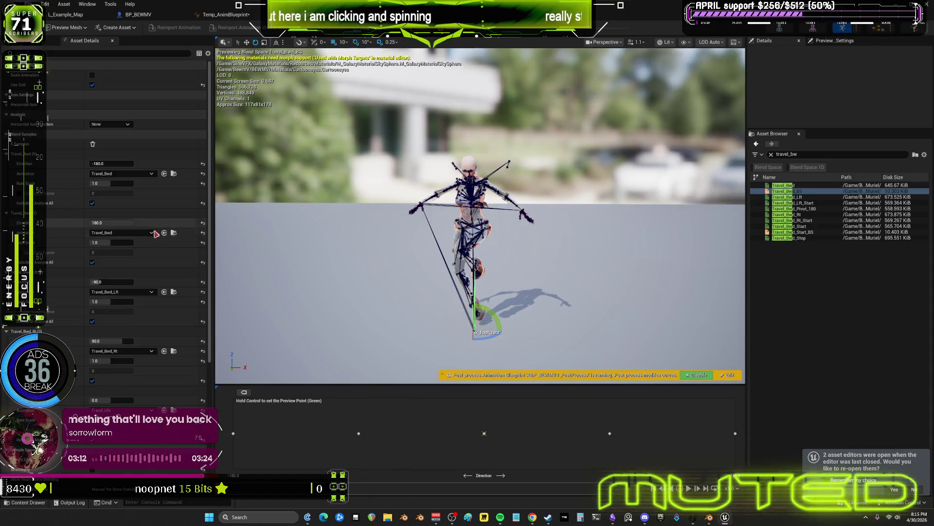
{"action": "left_click", "coordinate": [319, 425], "text": "ctrl"}
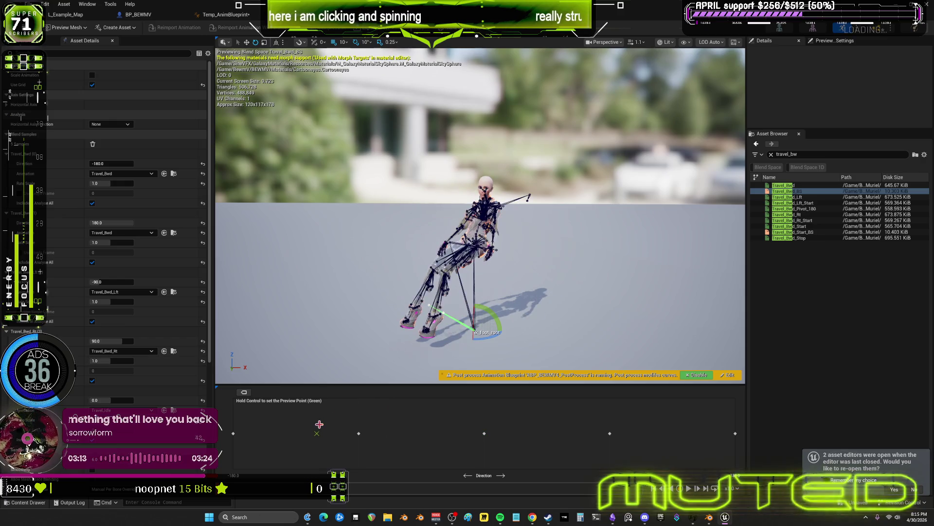
{"action": "left_click", "coordinate": [253, 433], "text": "ctrl"}
{"action": "left_click", "coordinate": [375, 433], "text": "ctrl"}
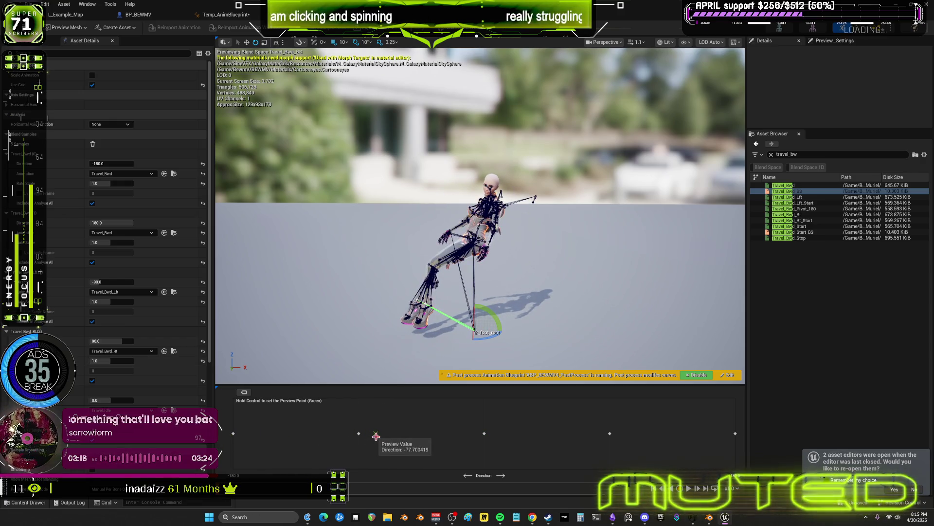
- From the flying state machine, enter Travel_Stop_BS_Backward and open its Travel_Stop_BS blend space
{"action": "left_click", "coordinate": [225, 16]}
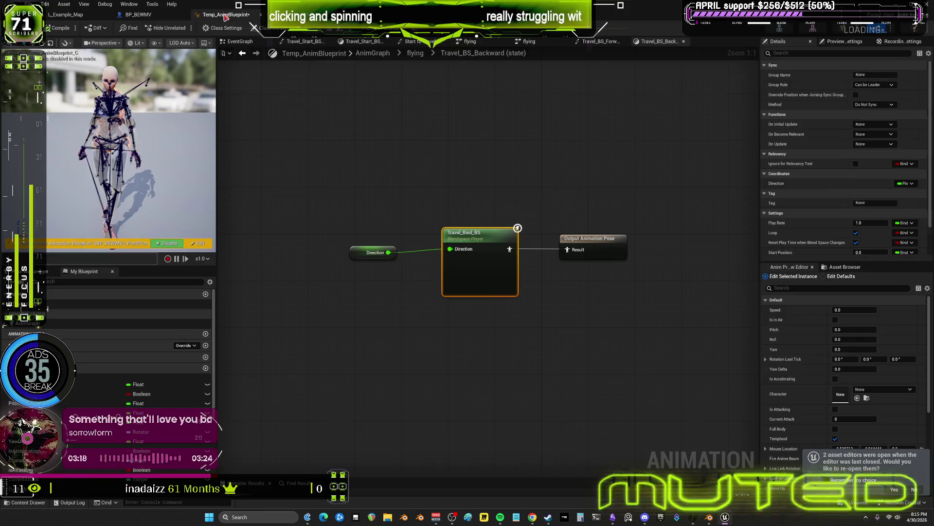
{"action": "left_click", "coordinate": [421, 54]}
{"action": "scroll", "coordinate": [474, 363], "scroll_direction": "up", "scroll_amount": 4}
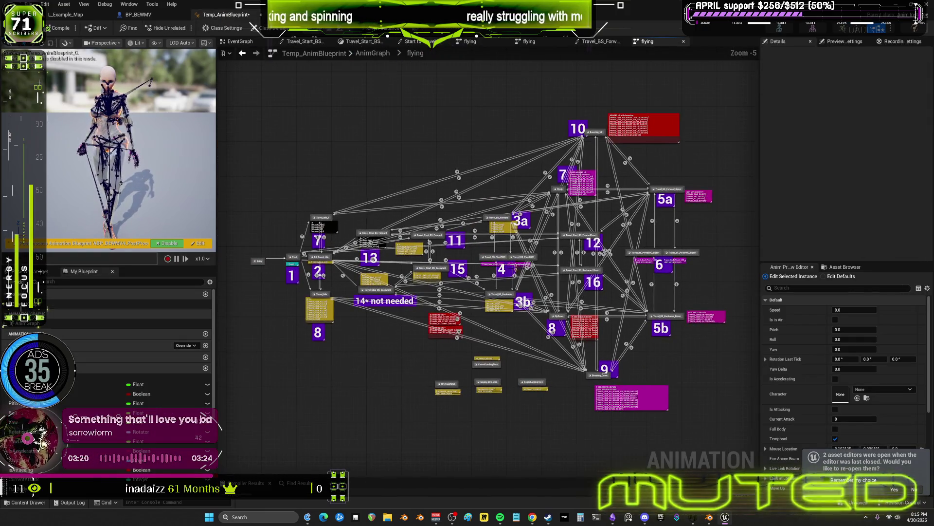
{"action": "right_click_drag", "start_coordinate": [474, 363], "coordinate": [496, 347]}
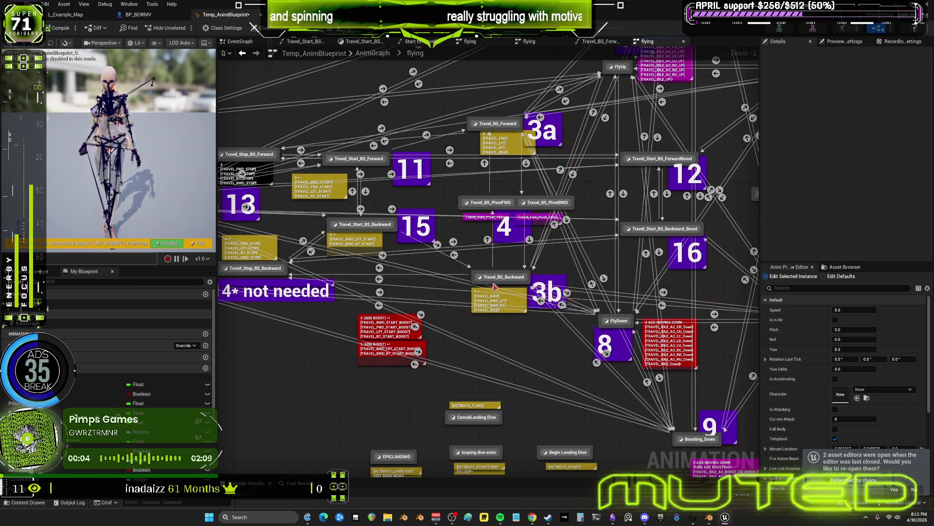
{"action": "mouse_move", "coordinate": [480, 277]}
{"action": "left_mouse_down"}
{"action": "mouse_move", "coordinate": [456, 376]}
{"action": "mouse_move", "coordinate": [480, 292]}
{"action": "mouse_move", "coordinate": [496, 276]}
{"action": "mouse_move", "coordinate": [498, 339]}
{"action": "mouse_move", "coordinate": [496, 280]}
{"action": "left_mouse_up"}
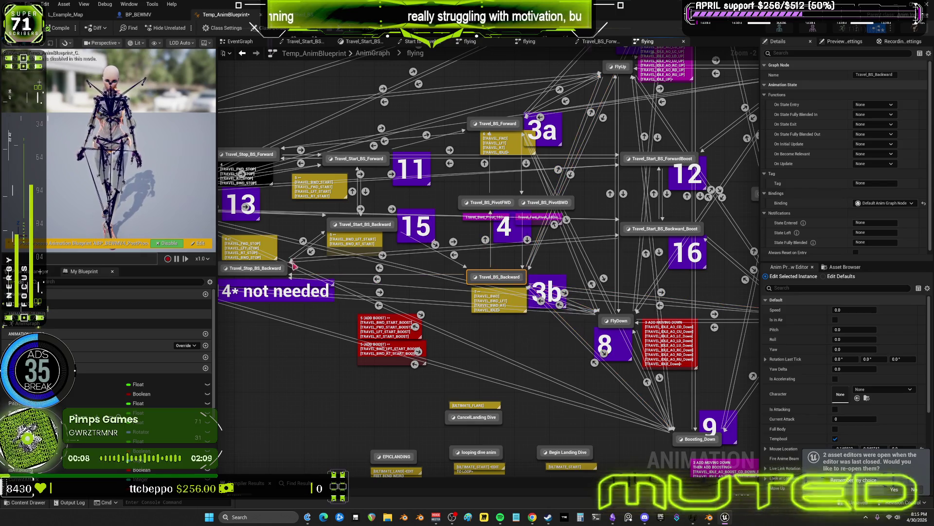
{"action": "double_click", "coordinate": [275, 267]}
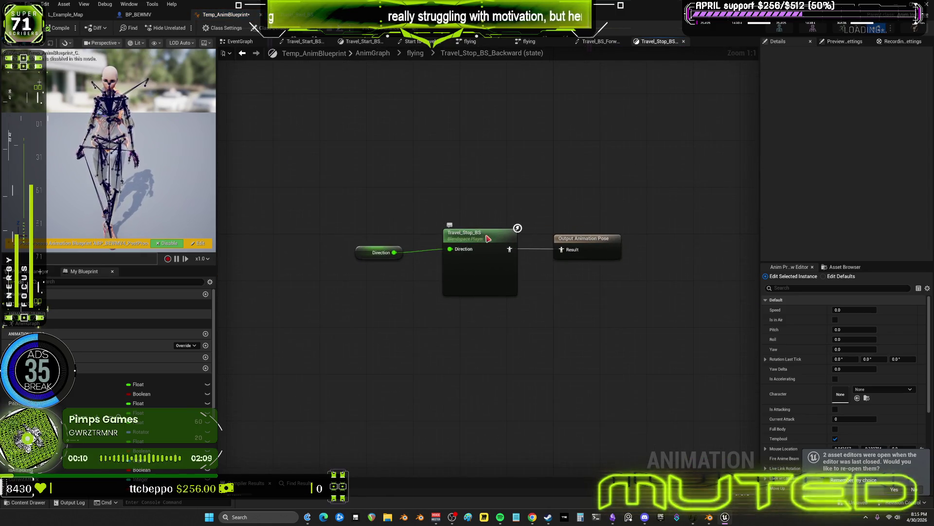
{"action": "double_click", "coordinate": [489, 238]}
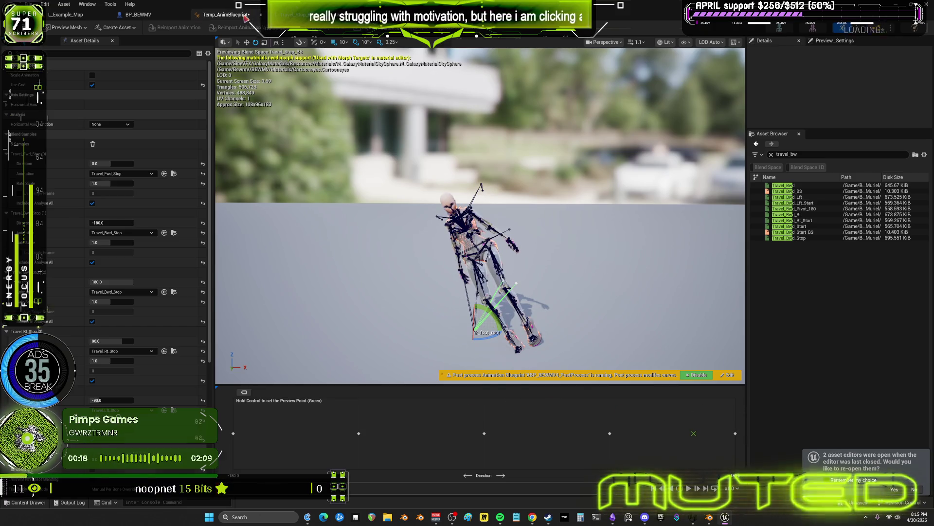
- Reopen Travel_Stop_BS via Travel_Stop_BS_Backward and browse to its Travel_Fwd_Stop sample asset
{"action": "left_click", "coordinate": [225, 15]}
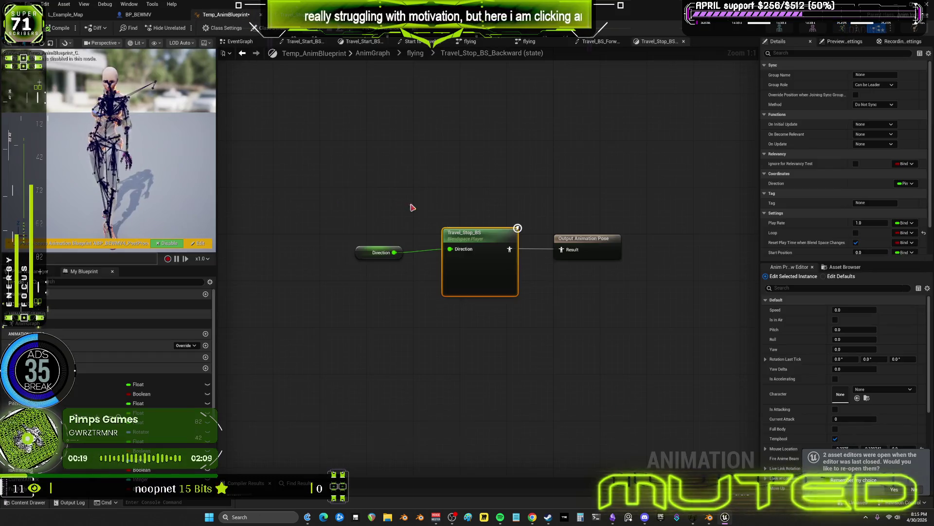
{"action": "left_click", "coordinate": [420, 54]}
{"action": "scroll", "coordinate": [436, 296], "scroll_direction": "up", "scroll_amount": 2}
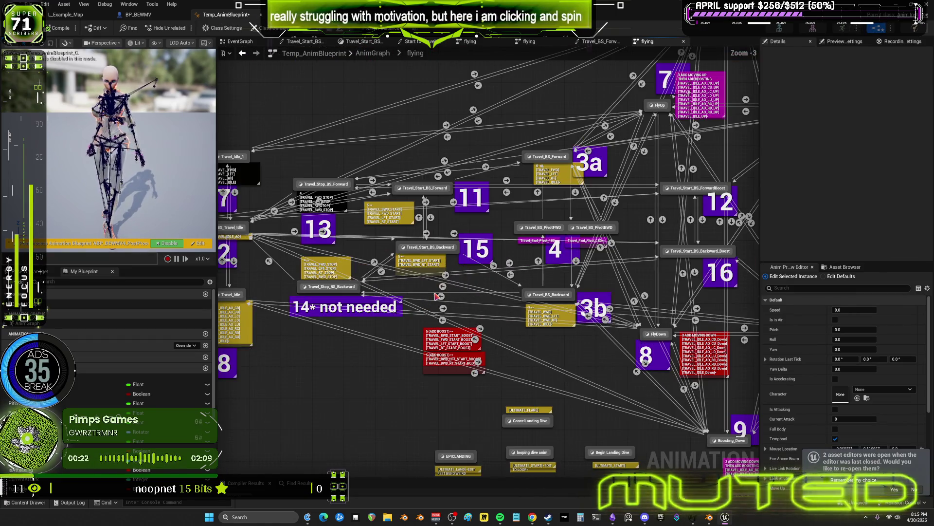
{"action": "mouse_move", "coordinate": [551, 295]}
{"action": "left_mouse_down"}
{"action": "mouse_move", "coordinate": [546, 306]}
{"action": "mouse_move", "coordinate": [539, 297]}
{"action": "left_mouse_up"}
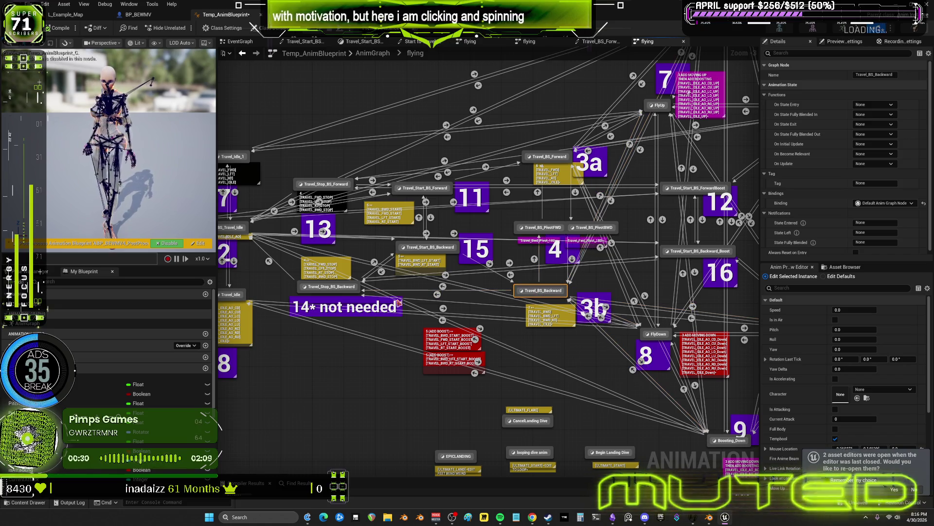
{"action": "right_click_drag", "start_coordinate": [335, 366], "coordinate": [382, 311]}
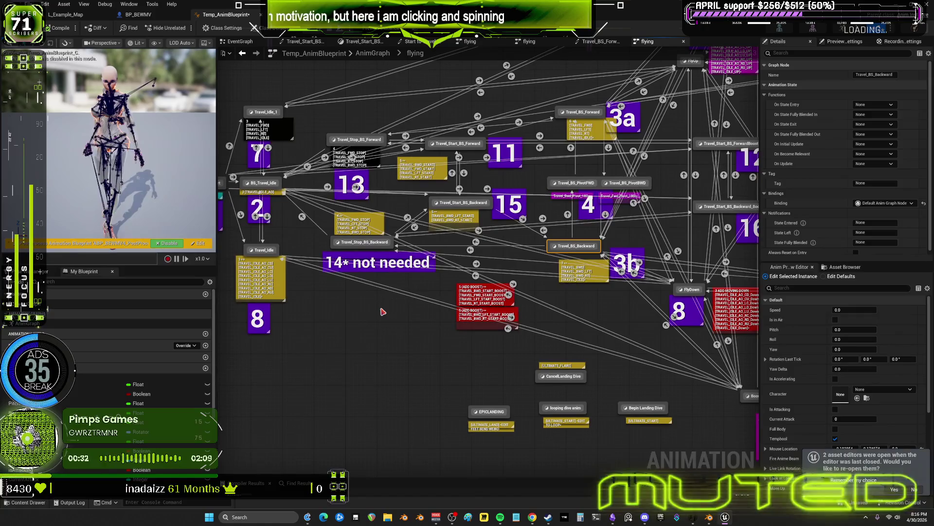
{"action": "left_click_drag", "start_coordinate": [361, 244], "coordinate": [372, 250]}
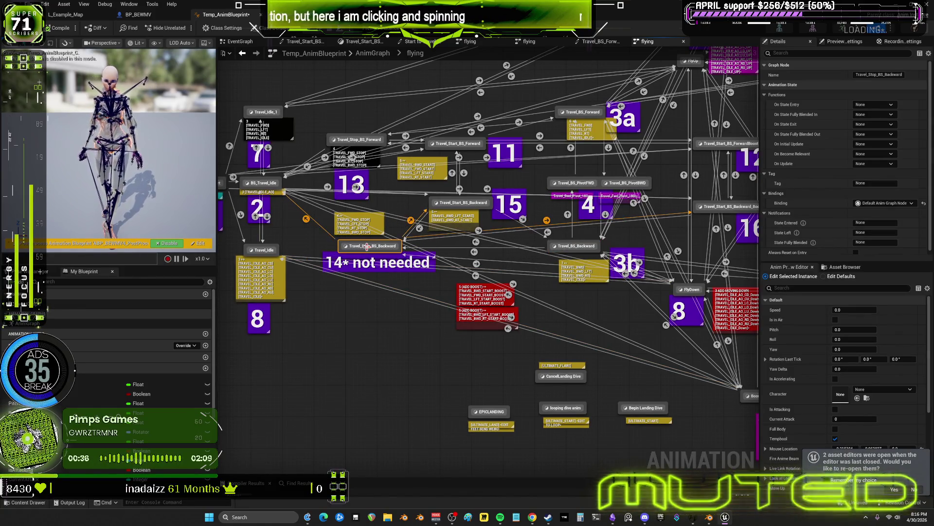
{"action": "double_click", "coordinate": [371, 247]}
{"action": "double_click", "coordinate": [476, 252]}
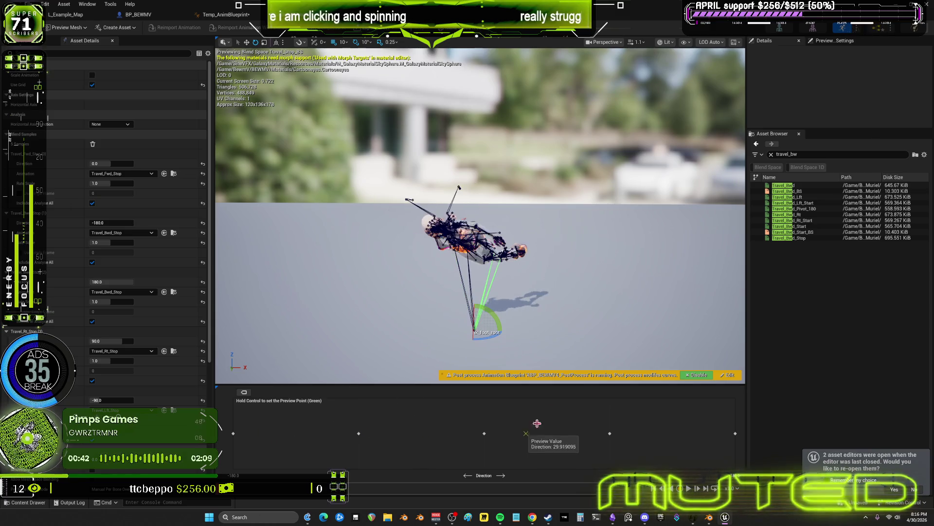
{"action": "left_click", "coordinate": [174, 173]}
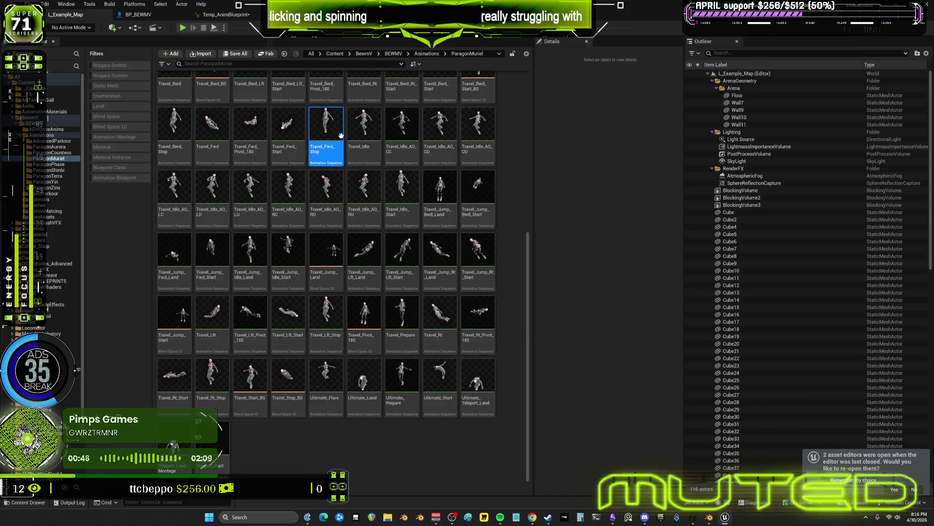
- Close the Content Drawer, then locate and open the Travel_Rt_Stop animation for preview
{"action": "key", "text": "ctrl+space"}
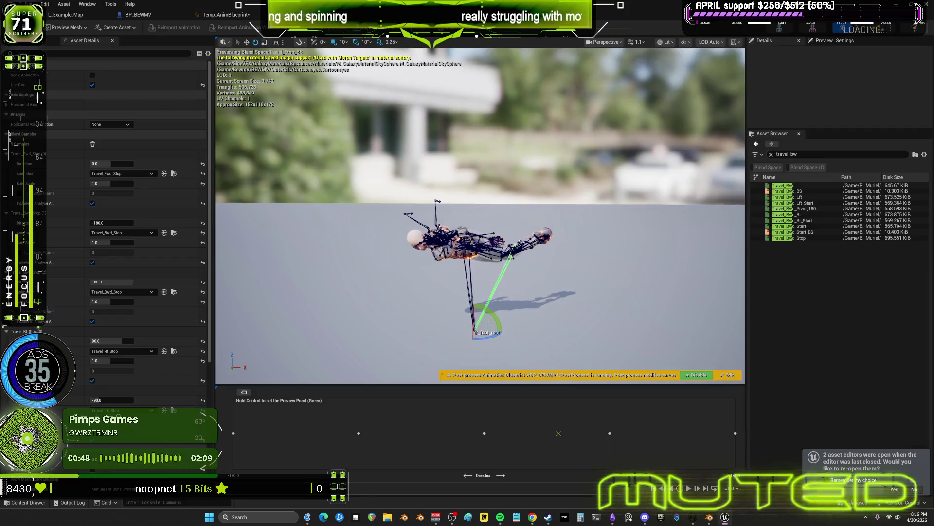
{"action": "left_click", "coordinate": [174, 351]}
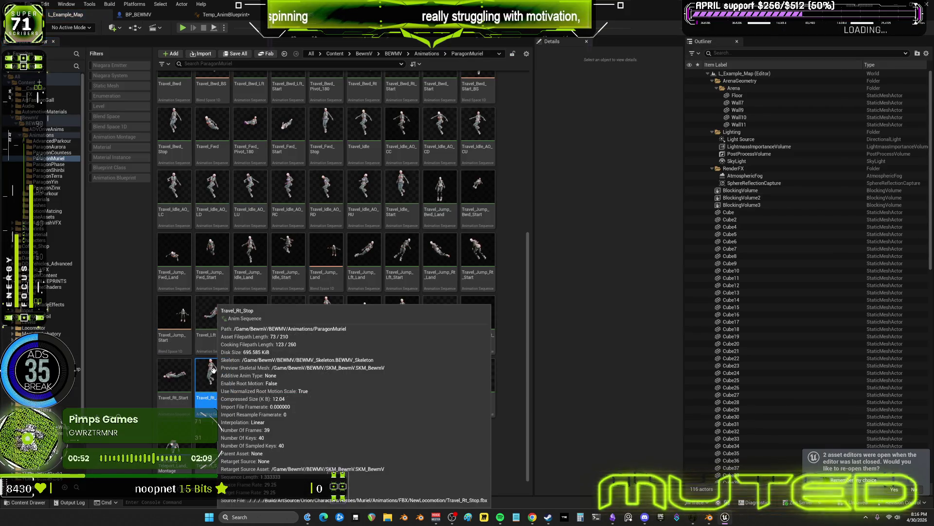
{"action": "double_click", "coordinate": [214, 371]}
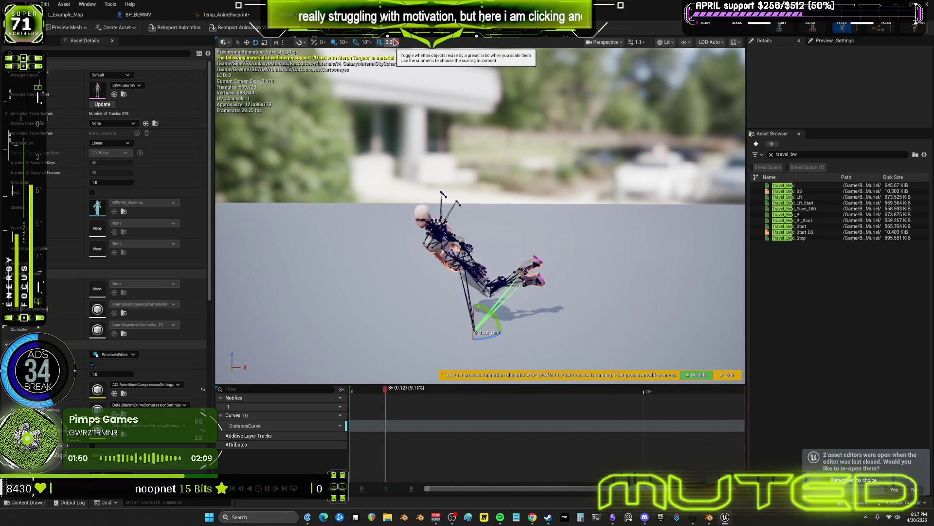
- Return to Temp_AnimBlueprint's Travel_Stop_BS_Backward state graph
{"action": "left_click", "coordinate": [236, 17]}
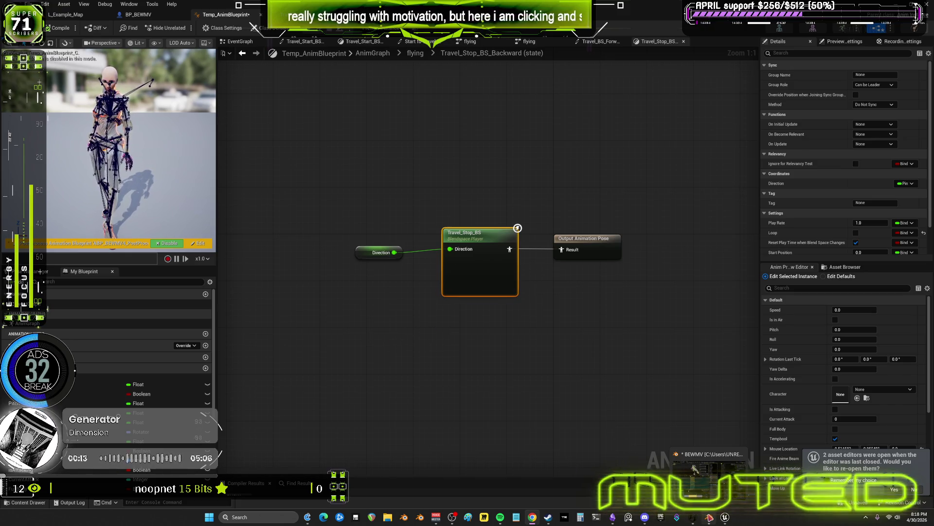
- Bring the Blender project back to the front from the taskbar
{"action": "left_click", "coordinate": [710, 512]}
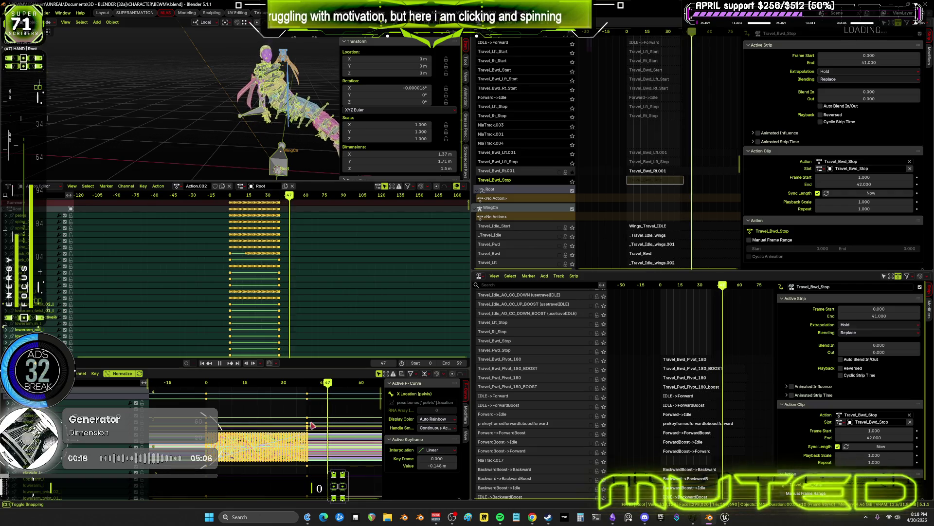
- Stop Blender playback with Esc, then switch to the Chrome browser
{"action": "key", "text": "Escape"}
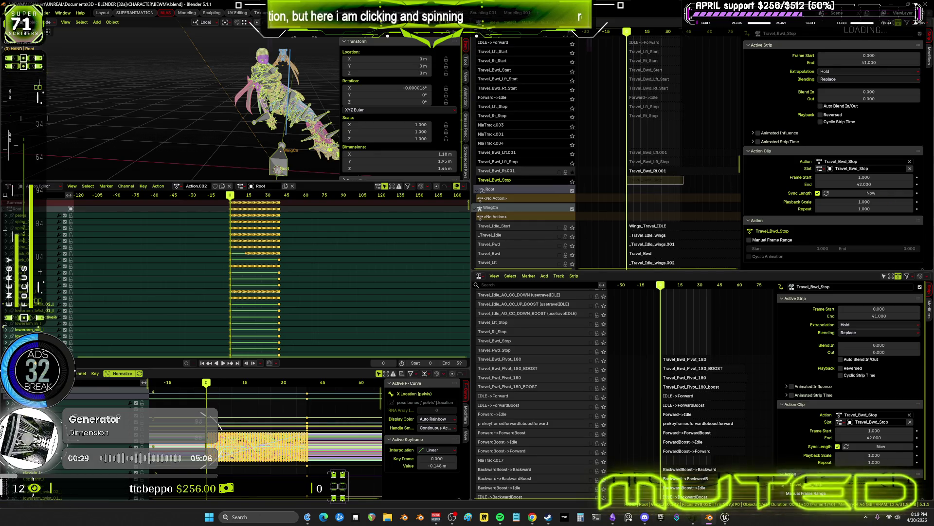
{"action": "left_click", "coordinate": [532, 517]}
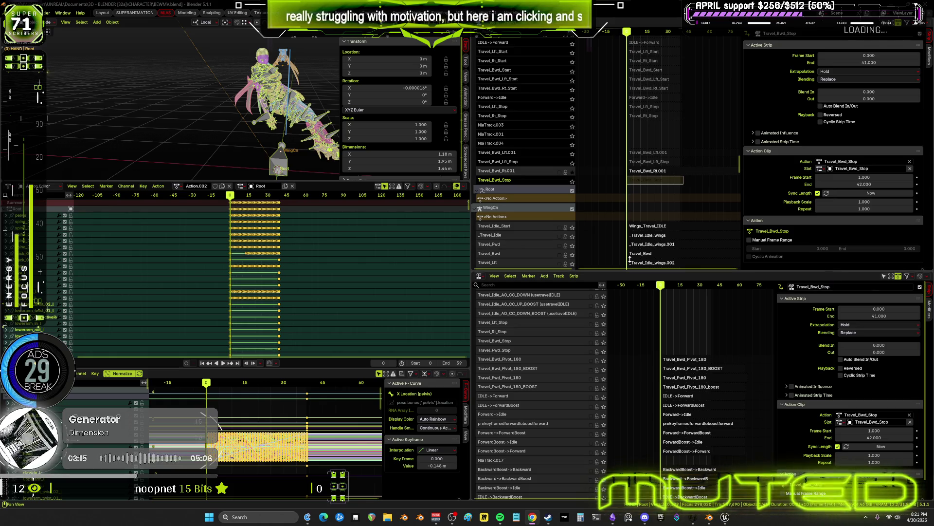
- Solo the Travel_Bwd_Stop track and orbit in to view the character's upright stop pose
{"action": "left_click_drag", "start_coordinate": [630, 185], "coordinate": [656, 185], "text": "ctrl"}
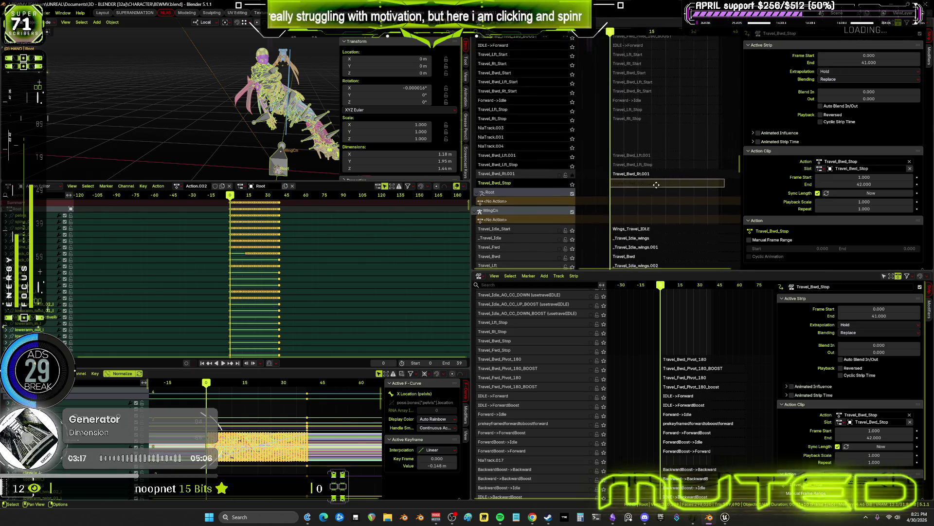
{"action": "left_click", "coordinate": [572, 183]}
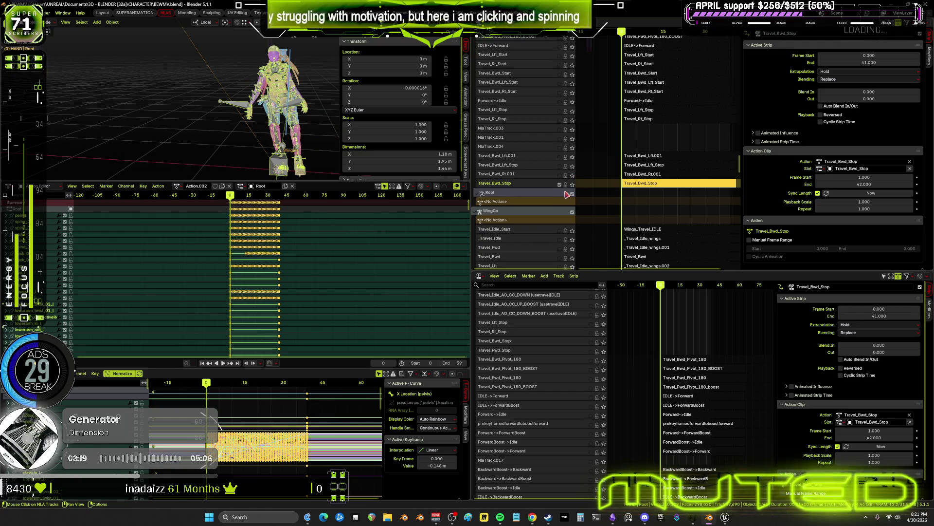
{"action": "scroll", "coordinate": [666, 191], "scroll_direction": "down", "scroll_amount": 1}
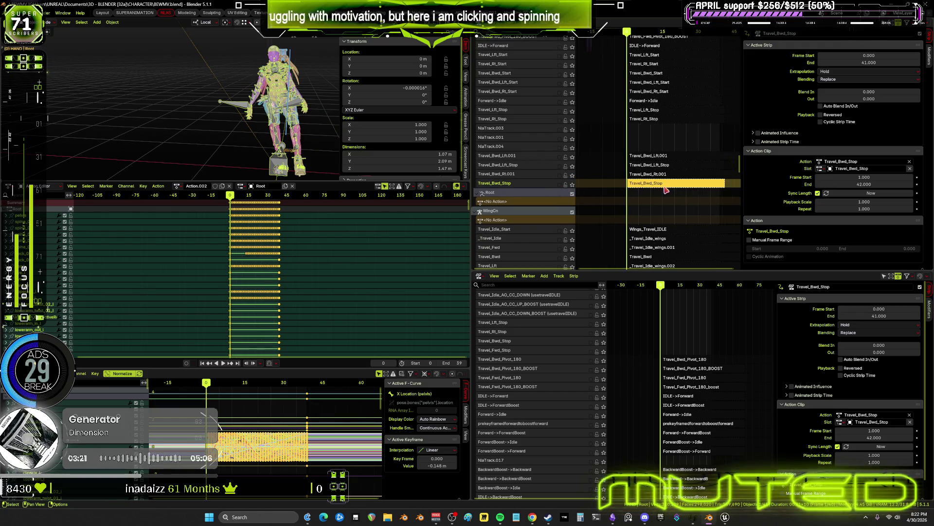
{"action": "middle_click_drag", "start_coordinate": [666, 191], "coordinate": [635, 193]}
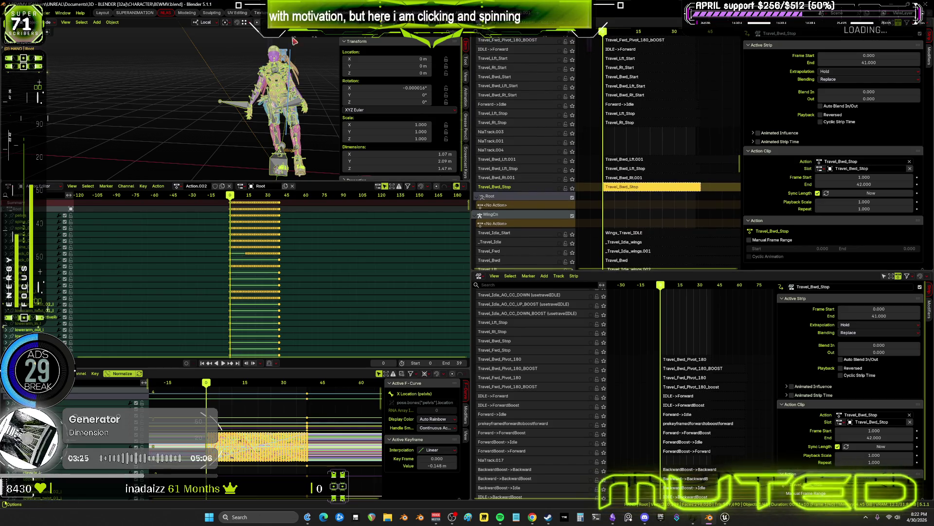
{"action": "mouse_move", "coordinate": [294, 42]}
{"action": "middle_mouse_down"}
{"action": "mouse_move", "coordinate": [277, 68]}
{"action": "mouse_move", "coordinate": [229, 97]}
{"action": "middle_mouse_up"}
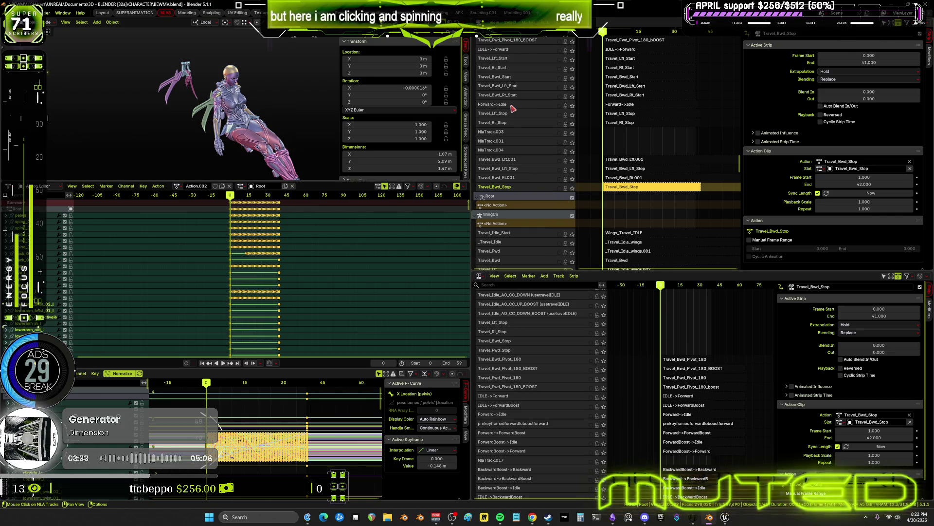
- Raise the Travel_Bwd_Stop track five rows, above the placeholder tracks, using Track Ordering > Up
{"action": "right_click", "coordinate": [522, 193]}
{"action": "mouse_move", "coordinate": [521, 193]}
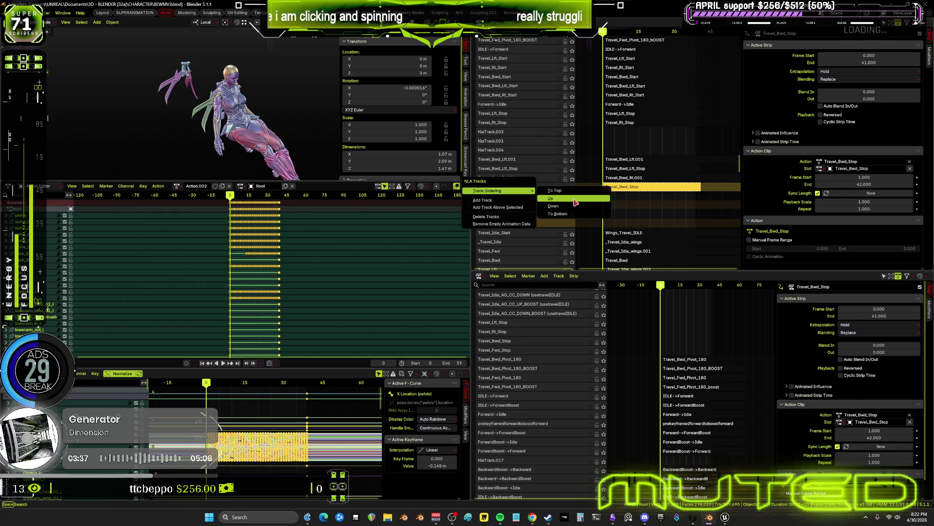
{"action": "left_click", "coordinate": [550, 199]}
{"action": "right_click", "coordinate": [528, 187]}
{"action": "mouse_move", "coordinate": [529, 187]}
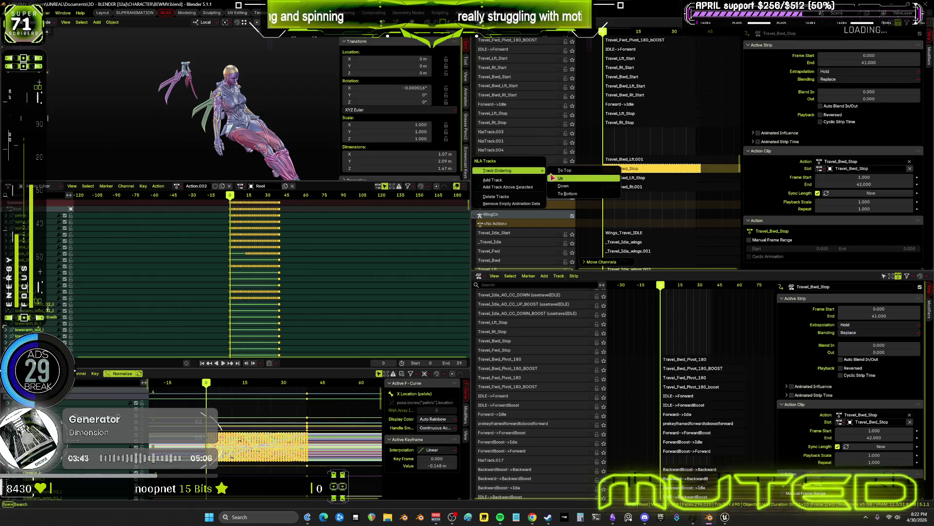
{"action": "left_click", "coordinate": [554, 177]}
{"action": "right_click", "coordinate": [532, 166]}
{"action": "mouse_move", "coordinate": [532, 166]}
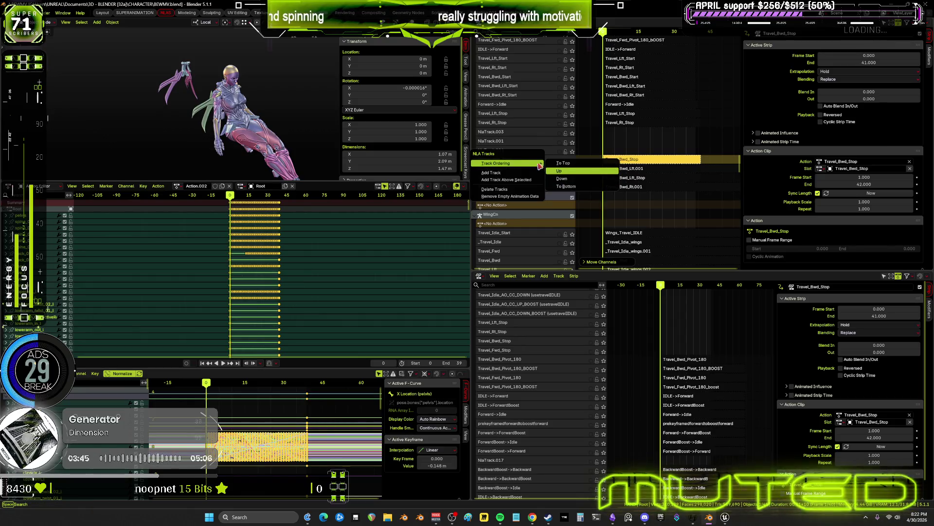
{"action": "left_click", "coordinate": [557, 171]}
{"action": "right_click", "coordinate": [532, 153]}
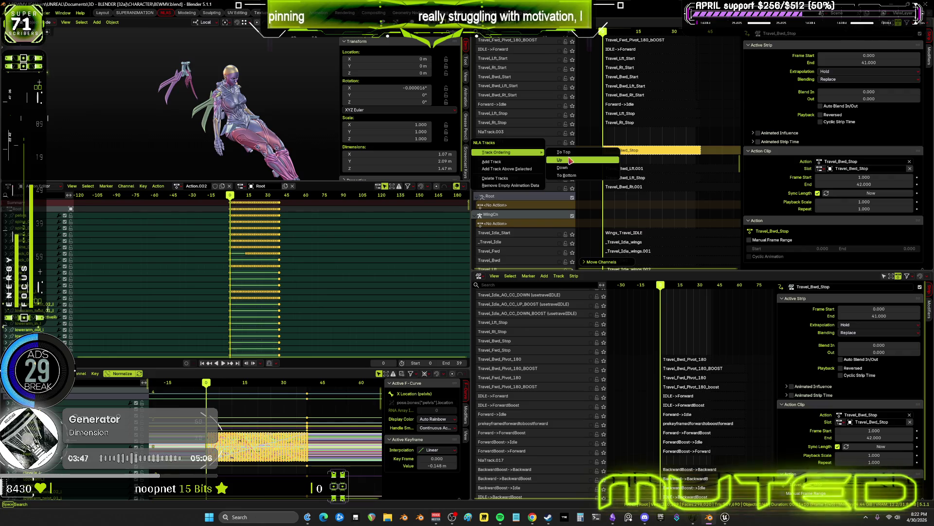
{"action": "left_click", "coordinate": [548, 160]}
{"action": "right_click", "coordinate": [531, 145]}
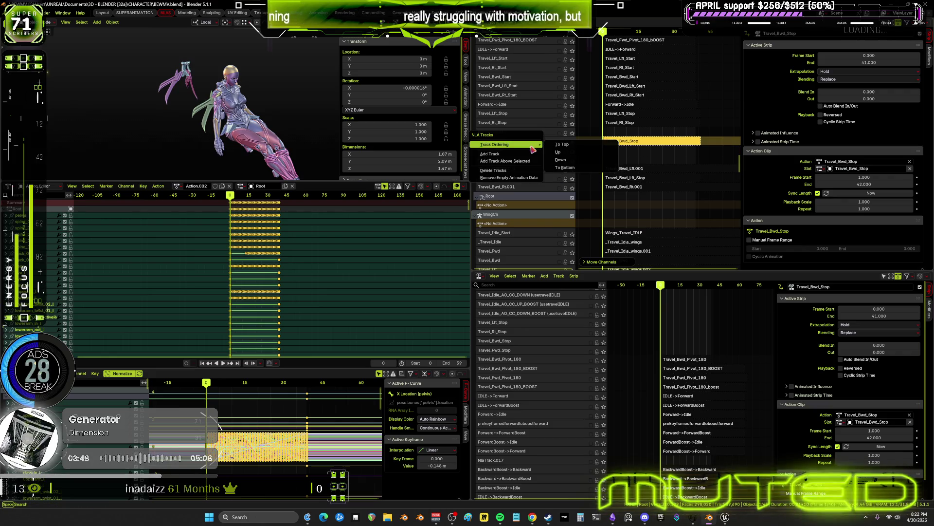
{"action": "left_click", "coordinate": [560, 152]}
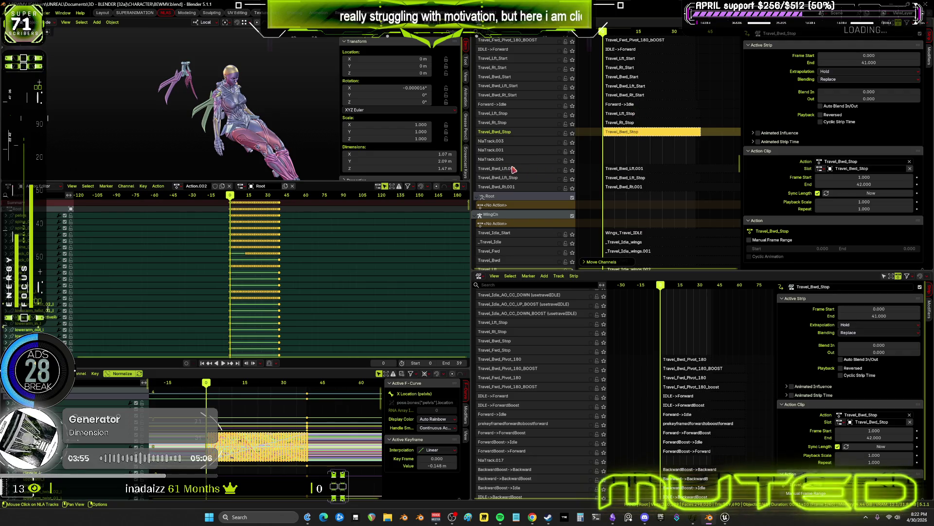
- Move Travel_Bwd_Lft_Stop up the stack until it sits directly beneath Travel_Bwd_Stop
{"action": "left_click", "coordinate": [535, 180]}
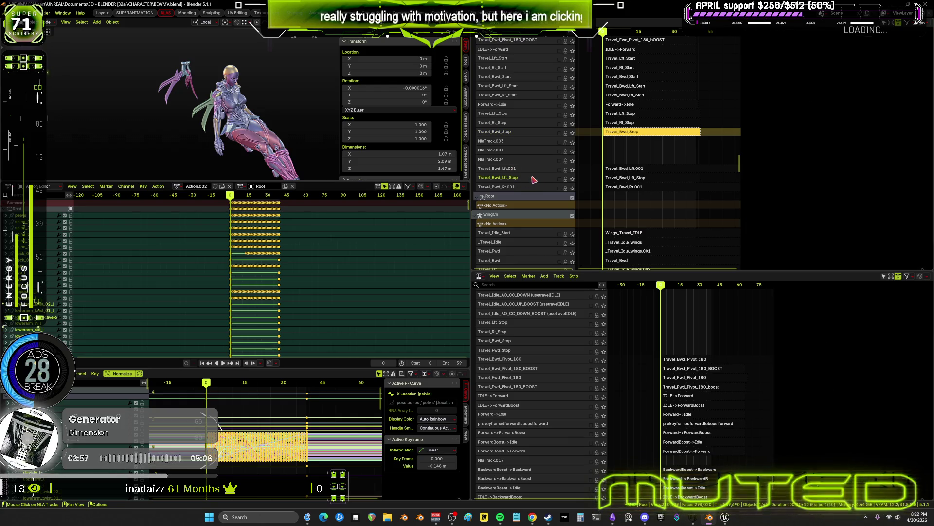
{"action": "right_click", "coordinate": [534, 180]}
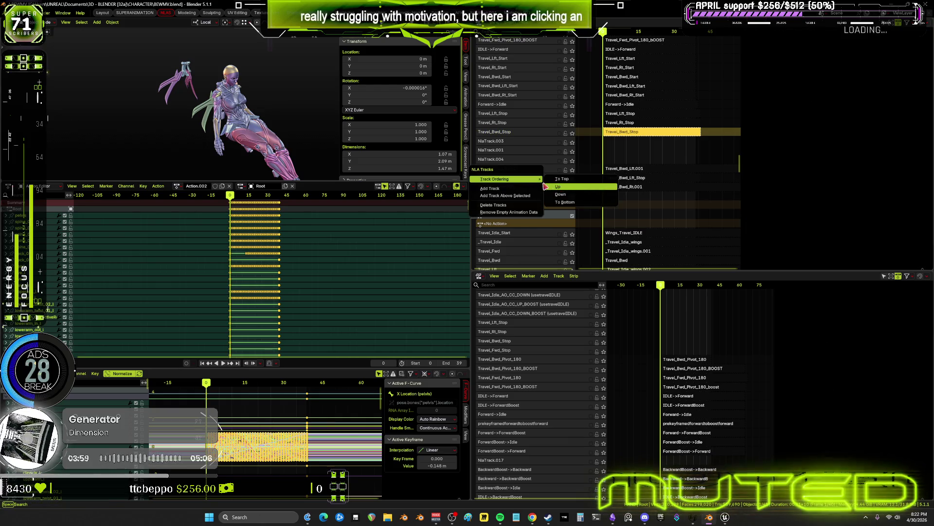
{"action": "left_click", "coordinate": [547, 186]}
{"action": "right_click", "coordinate": [535, 171]}
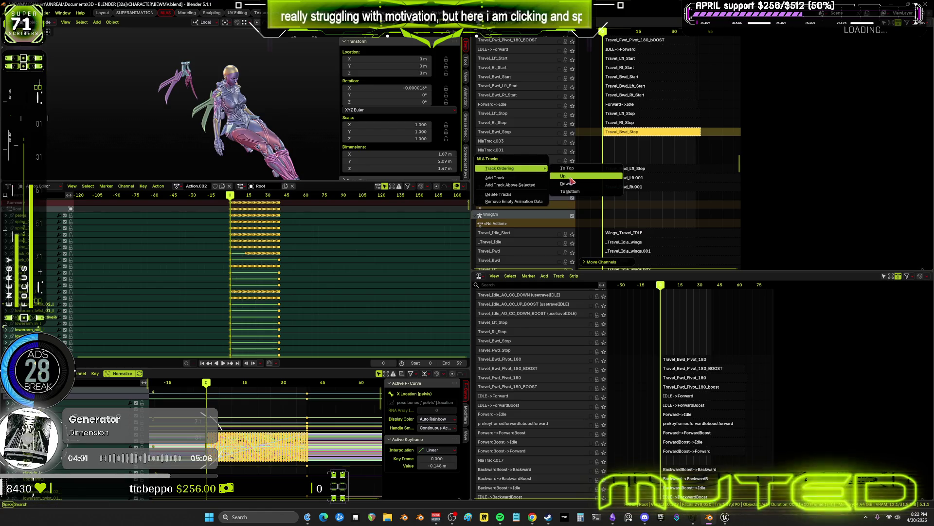
{"action": "left_click", "coordinate": [561, 178]}
{"action": "right_click", "coordinate": [533, 162]}
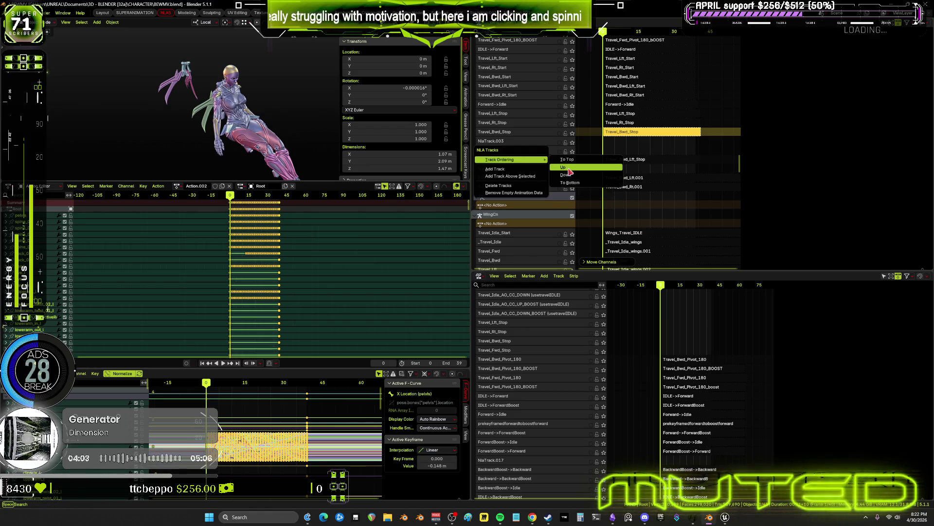
{"action": "left_click", "coordinate": [562, 170]}
{"action": "right_click", "coordinate": [535, 153]}
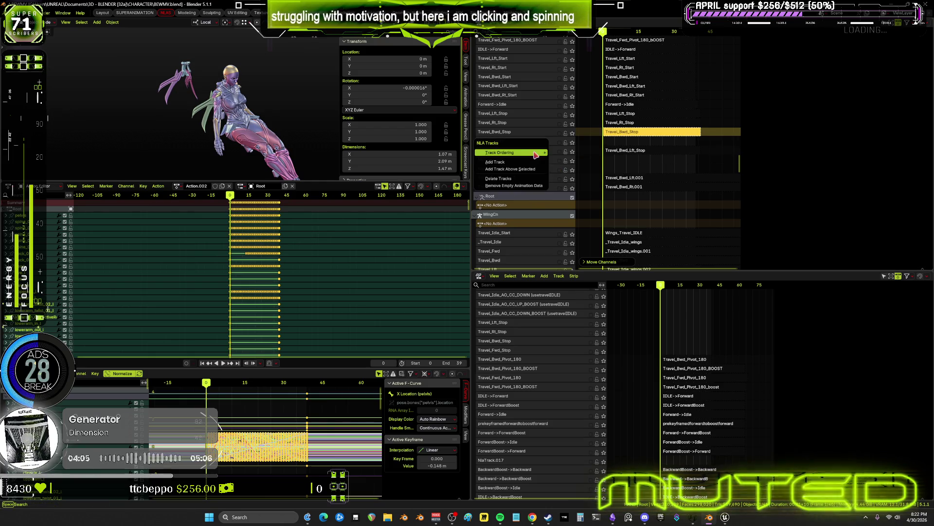
{"action": "left_click", "coordinate": [574, 167]}
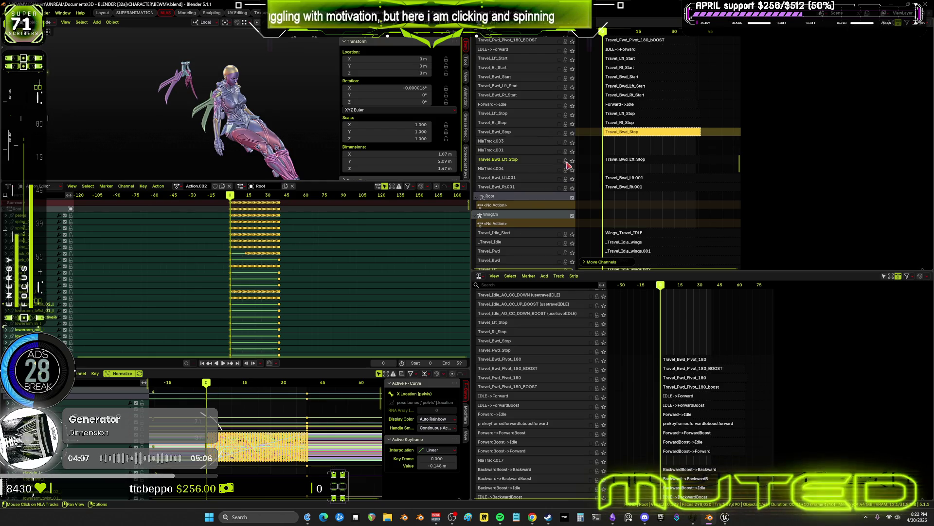
{"action": "right_click", "coordinate": [527, 160]}
{"action": "left_click", "coordinate": [560, 167]}
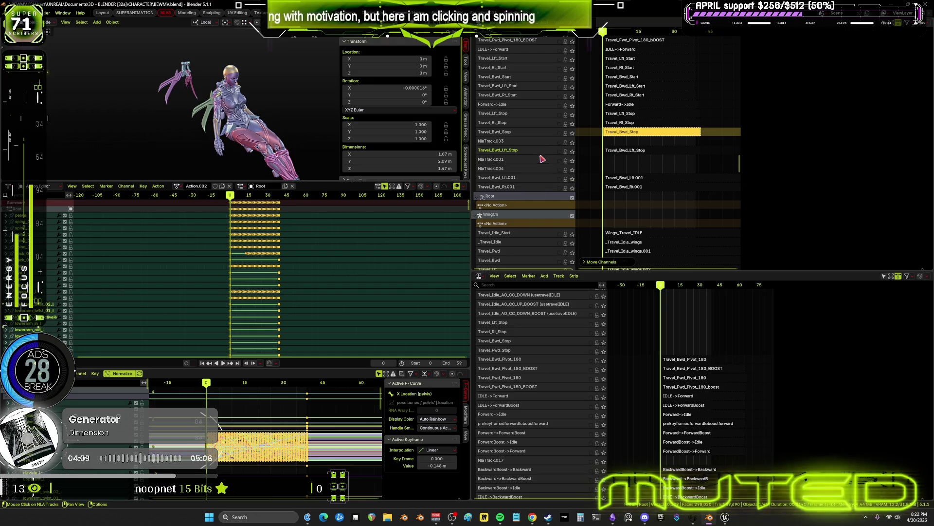
- Solo the Travel_Bwd_Lft_Stop track and select its strip
{"action": "right_click", "coordinate": [538, 155]}
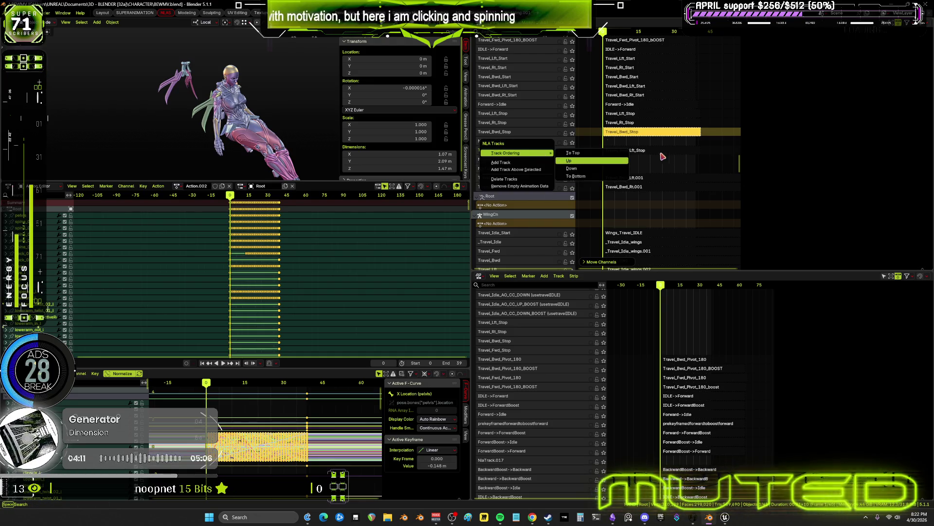
{"action": "left_click", "coordinate": [572, 142]}
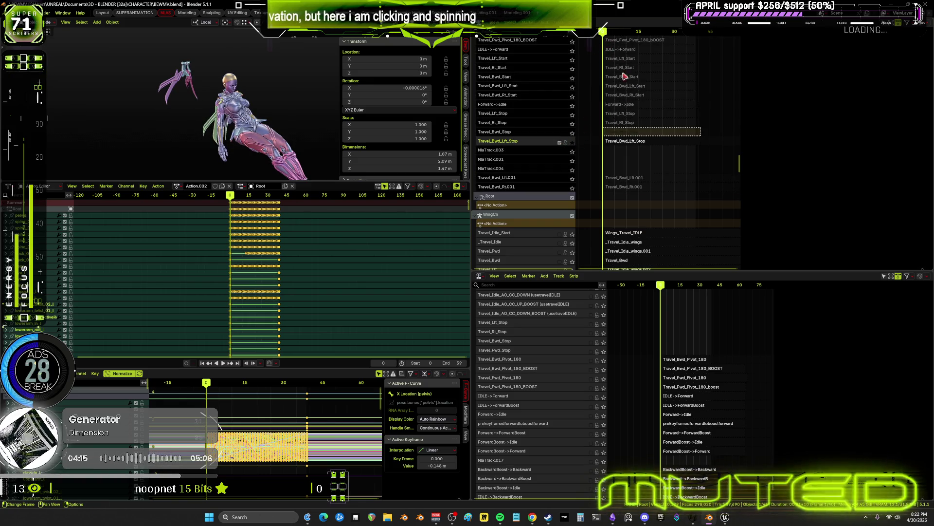
{"action": "left_click", "coordinate": [625, 142]}
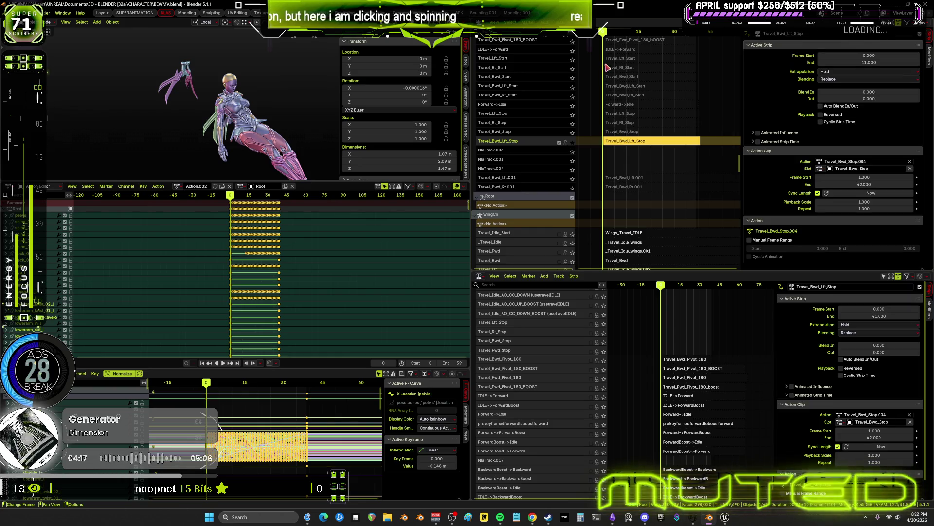
- Preview the Travel_Bwd_Lft_Stop strip over frames 0–42, then leave tweak mode
{"action": "mouse_move", "coordinate": [604, 32]}
{"action": "left_mouse_down"}
{"action": "mouse_move", "coordinate": [707, 35]}
{"action": "mouse_move", "coordinate": [694, 68]}
{"action": "mouse_move", "coordinate": [566, 142]}
{"action": "left_mouse_up"}
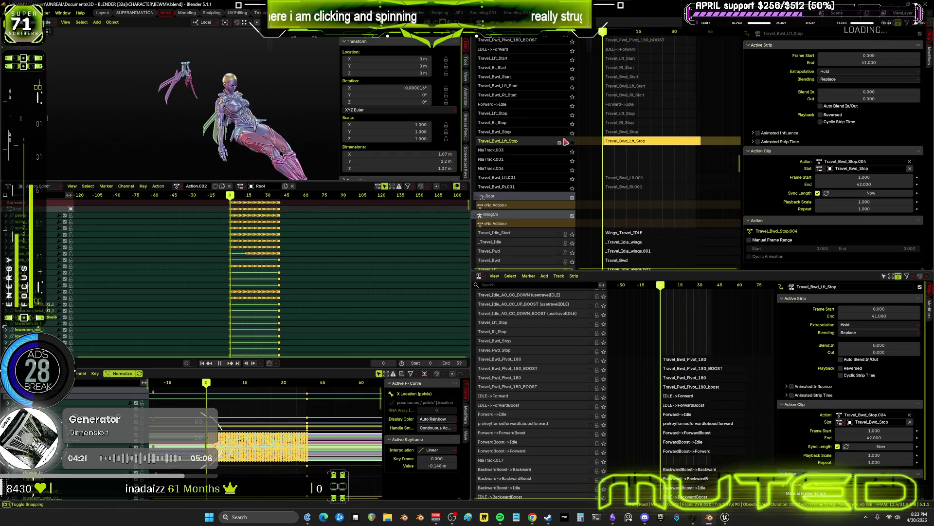
{"action": "left_click", "coordinate": [574, 138]}
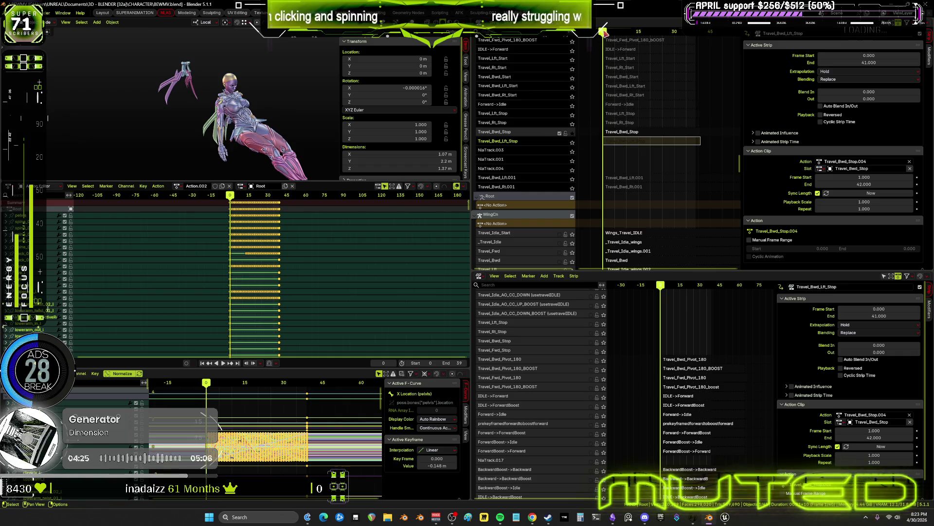
{"action": "key", "text": "space"}
{"action": "key", "text": "space"}
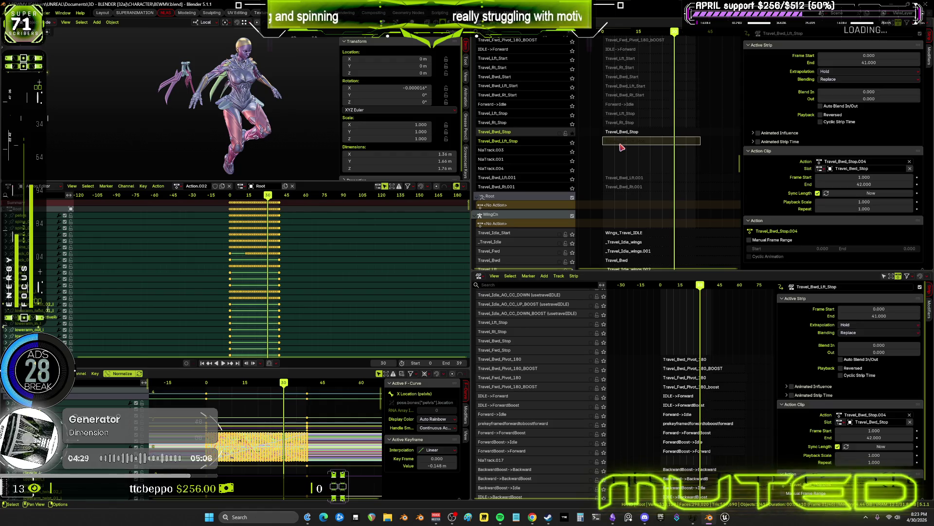
{"action": "key", "text": "Tab"}
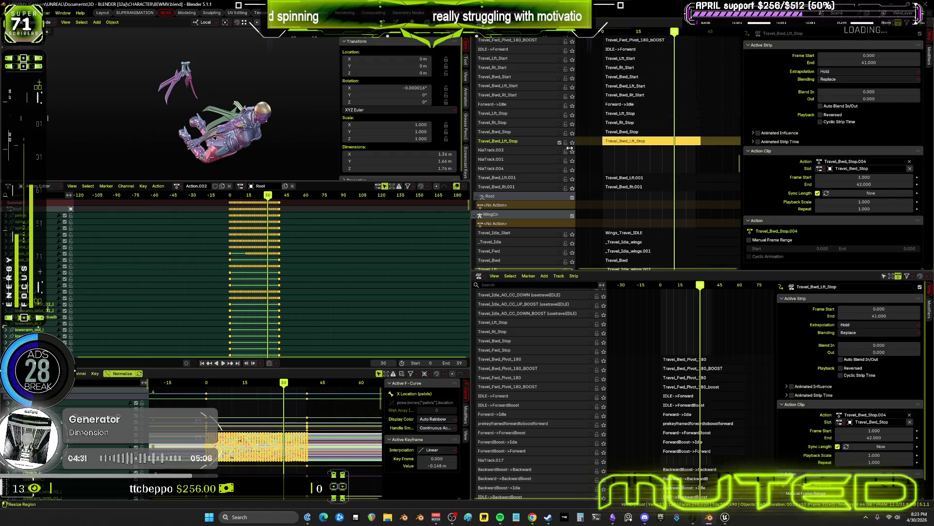
- Reselect the Travel_Bwd_Lft_Stop strip and confirm its name unchanged in the F2 rename
{"action": "left_click", "coordinate": [629, 133]}
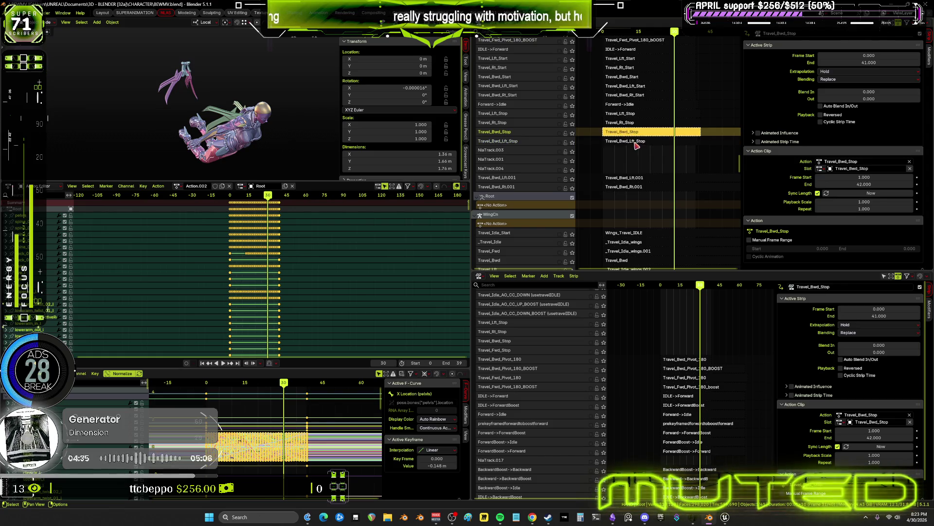
{"action": "left_click", "coordinate": [647, 141]}
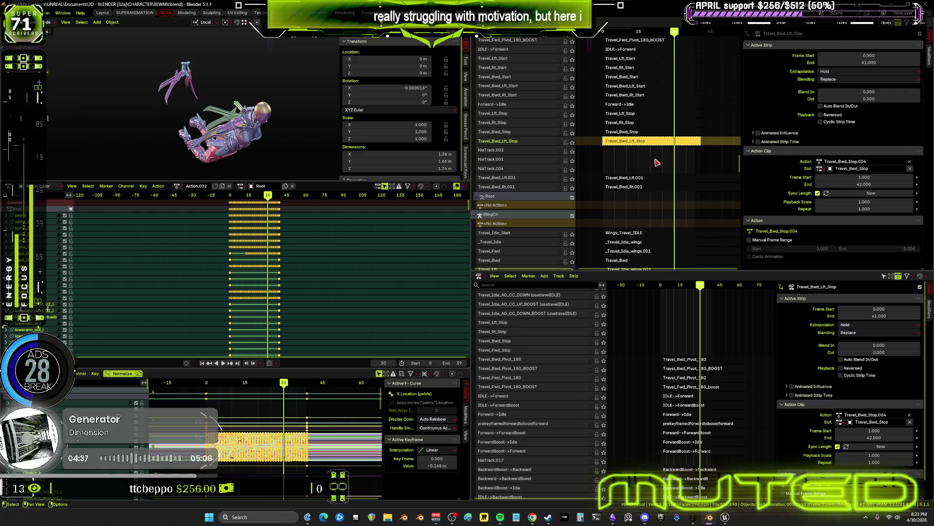
{"action": "key", "text": "F2"}
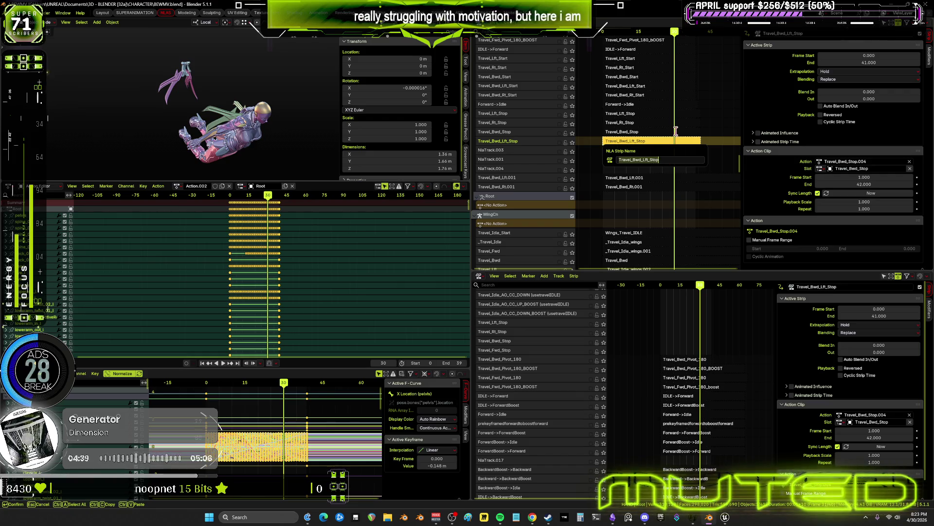
{"action": "key", "text": "Return"}
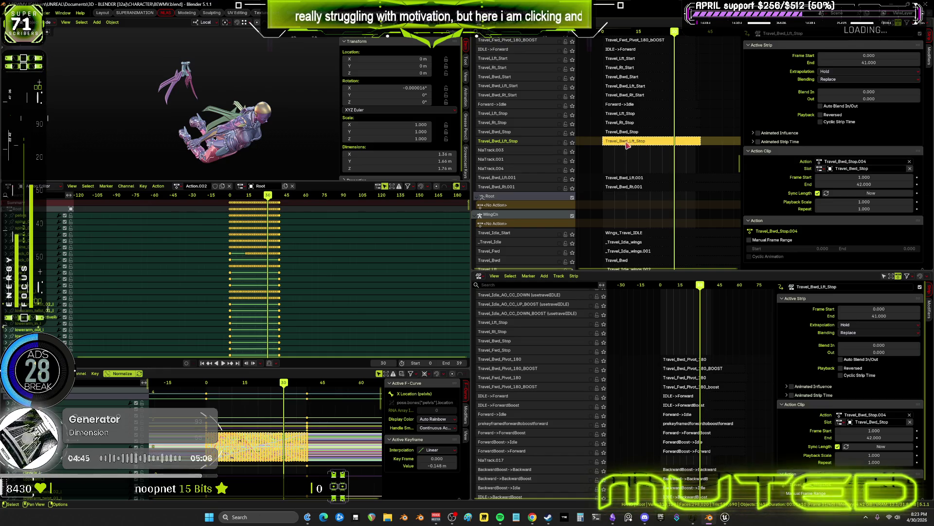
- Move the Travel_Bwd_Lft_Stop strip onto NlaTrack.003 and set its Frame Start to 0
{"action": "left_click_drag", "start_coordinate": [620, 142], "coordinate": [619, 144]}
{"action": "left_click", "coordinate": [612, 155]}
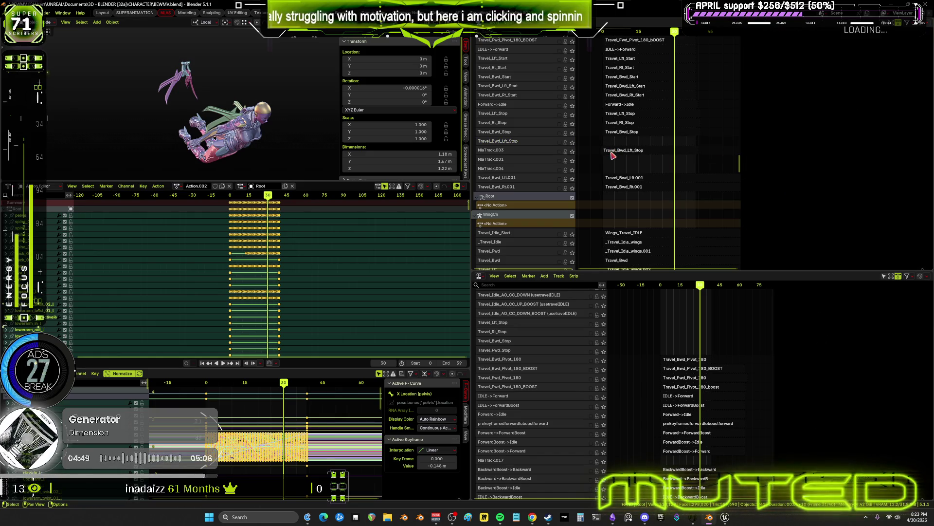
{"action": "left_click", "coordinate": [612, 156]}
{"action": "left_click", "coordinate": [849, 55]}
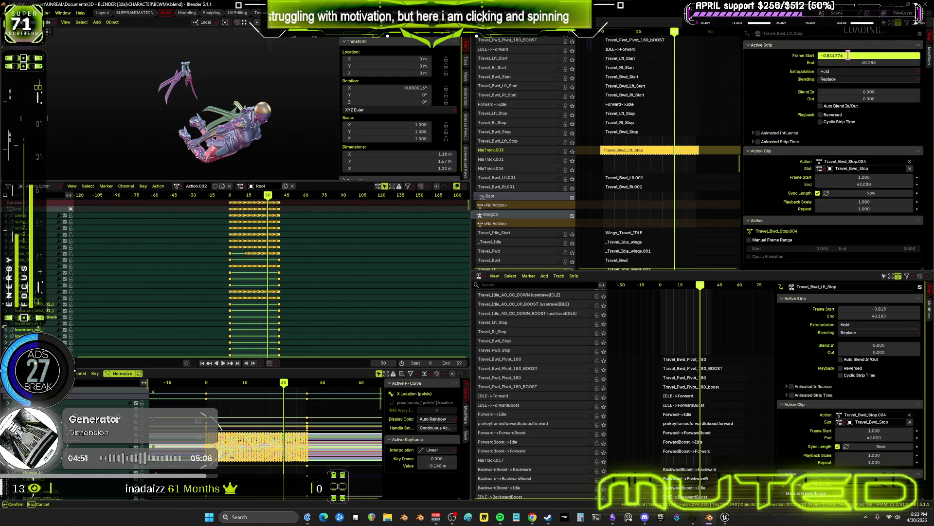
{"action": "type", "text": "2"}
{"action": "key", "text": "Return"}
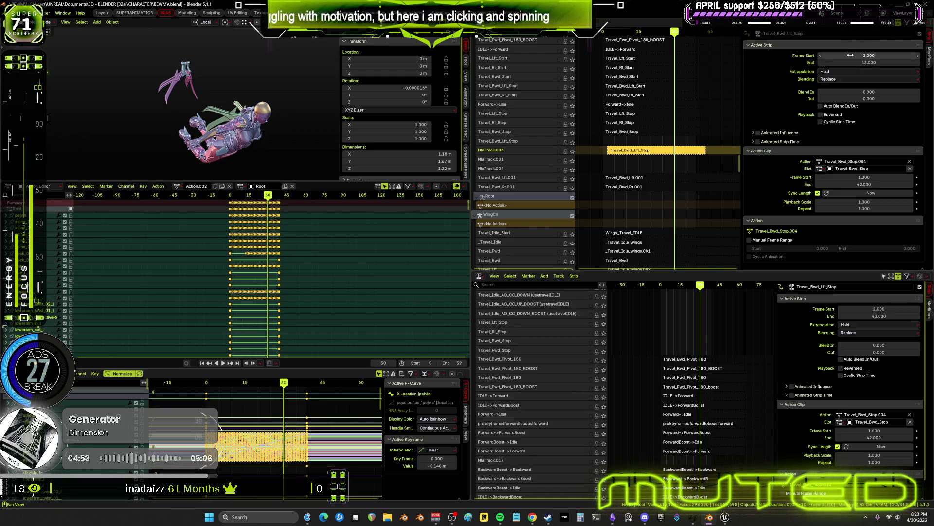
{"action": "left_click", "coordinate": [847, 55]}
{"action": "key", "text": "Return"}
- Set the strip's Frame End to 41
{"action": "left_click", "coordinate": [852, 63]}
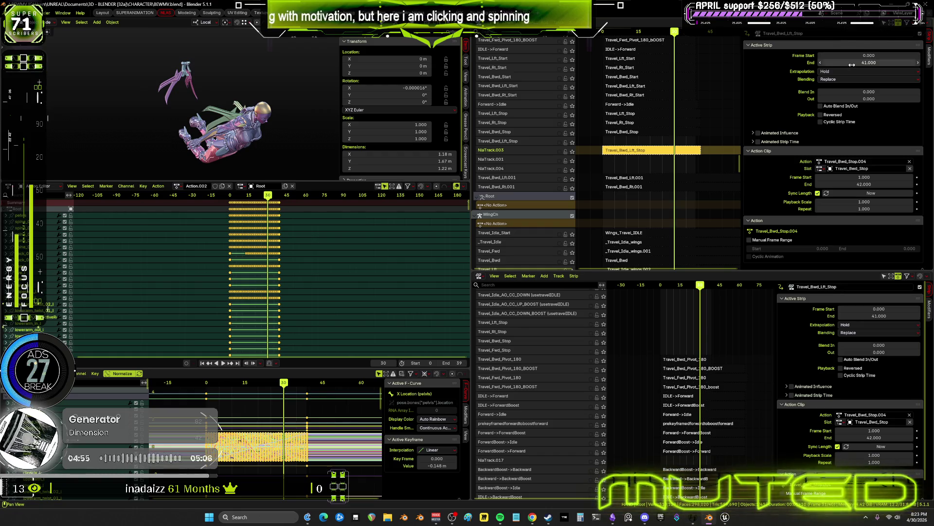
{"action": "type", "text": "41.0"}
{"action": "key", "text": "BackSpace"}
{"action": "key", "text": "BackSpace"}
{"action": "key", "text": "BackSpace"}
{"action": "type", "text": "0"}
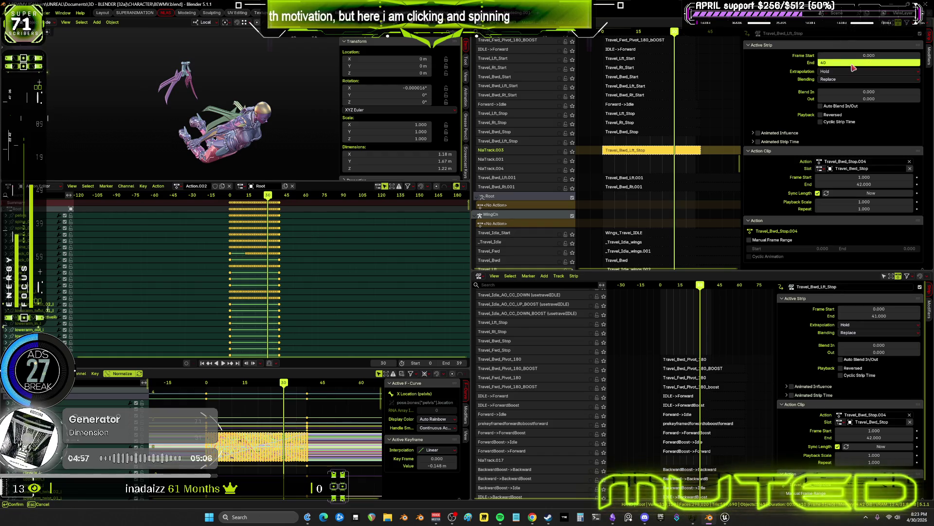
{"action": "key", "text": "Return"}
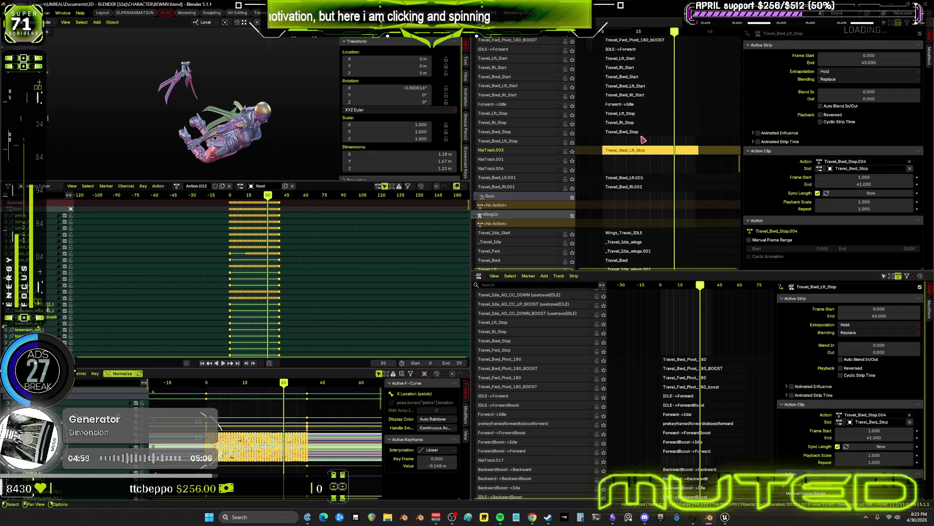
{"action": "left_click", "coordinate": [645, 132]}
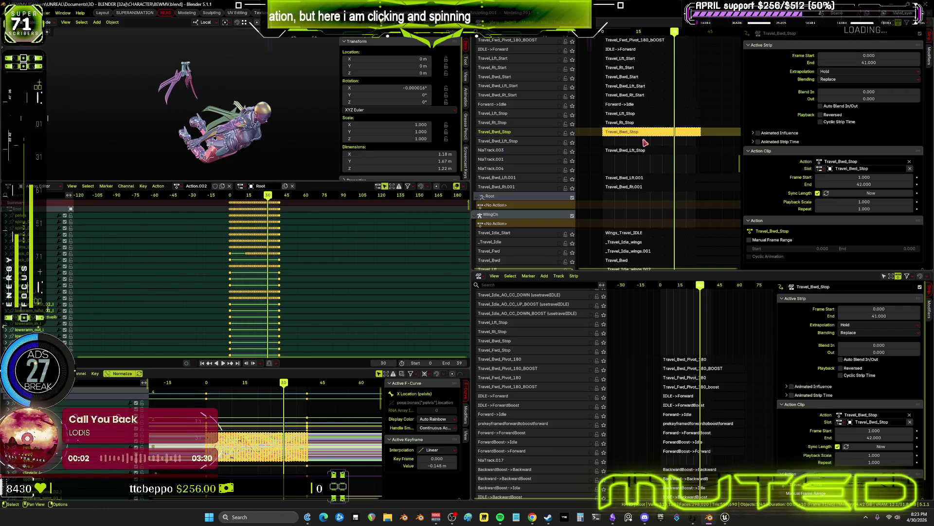
{"action": "key", "text": "ctrl+z"}
{"action": "left_click", "coordinate": [879, 64]}
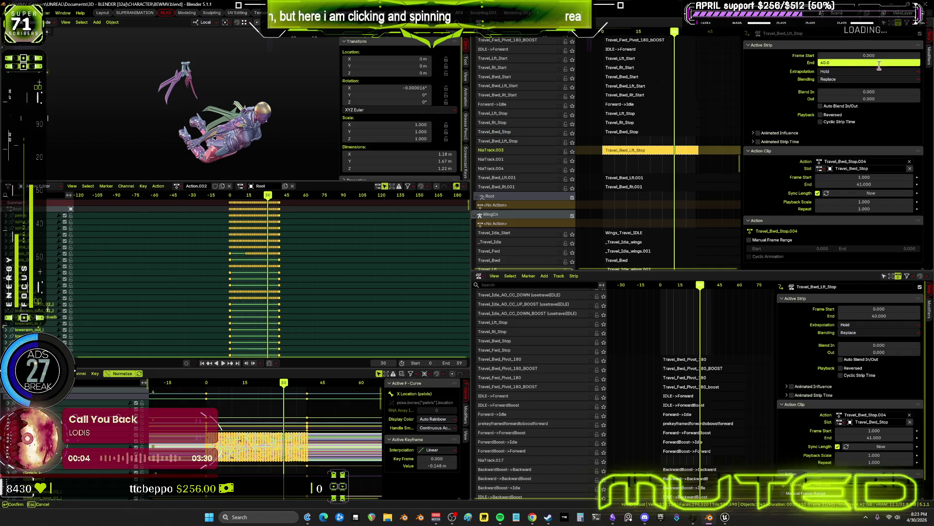
{"action": "key", "text": "Return"}
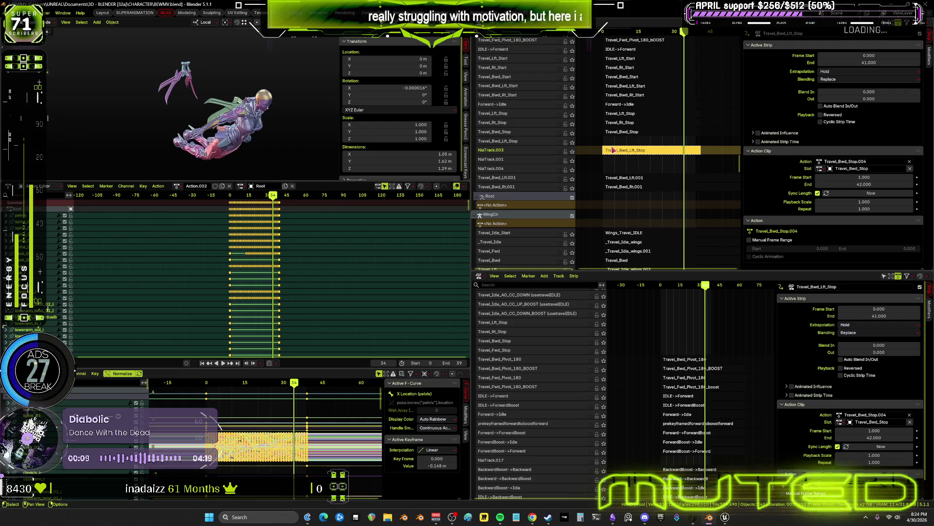
- Enter tweak mode, rewind to frame 1 and play back the animation with Travel_Bwd_Lft.001 selected
{"action": "key", "text": "Tab"}
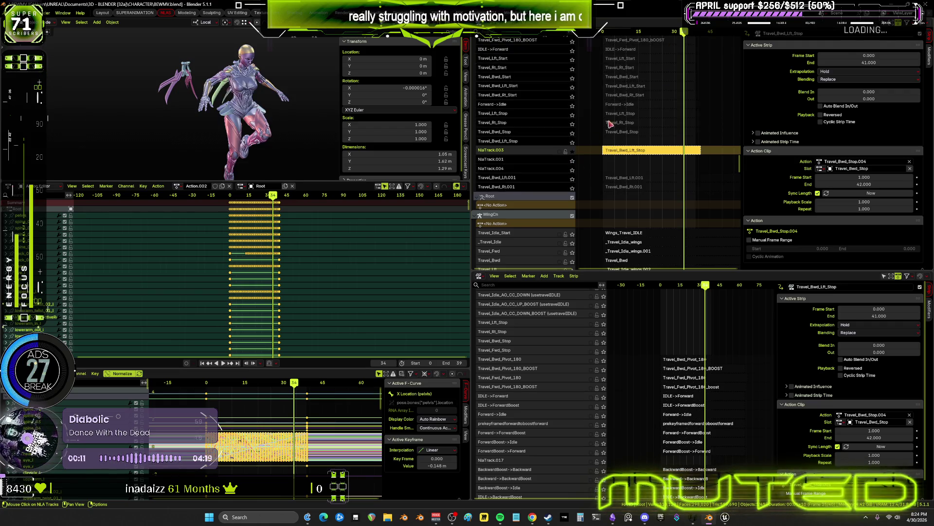
{"action": "mouse_move", "coordinate": [685, 33]}
{"action": "left_mouse_down"}
{"action": "mouse_move", "coordinate": [610, 43]}
{"action": "mouse_move", "coordinate": [689, 46]}
{"action": "left_mouse_up"}
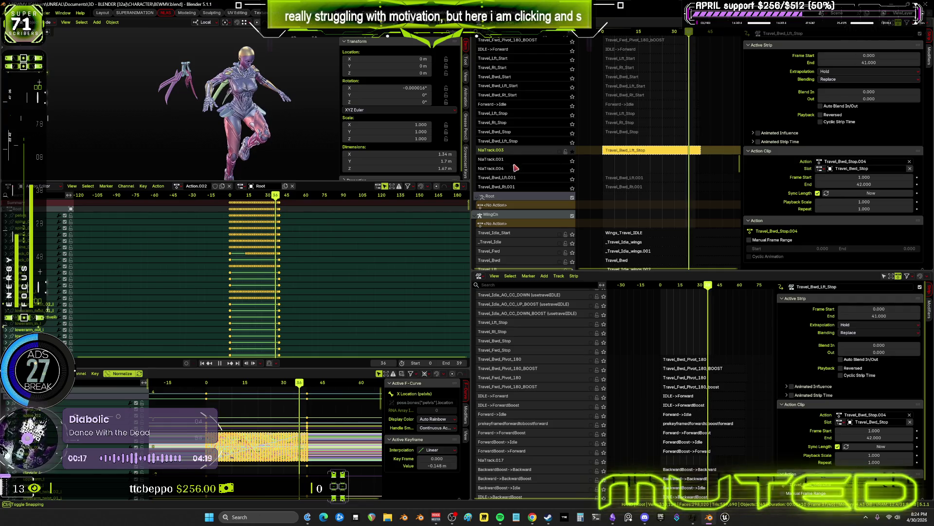
{"action": "left_click", "coordinate": [572, 179]}
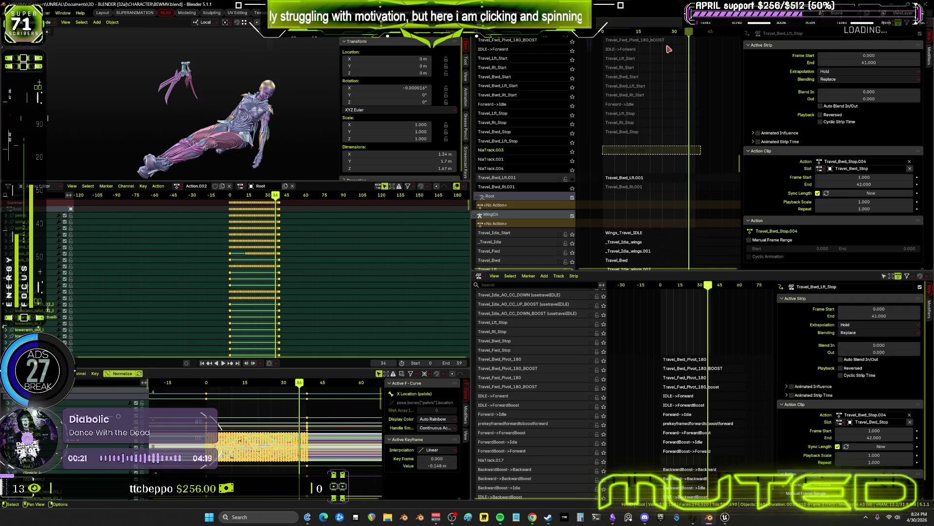
{"action": "key", "text": "space"}
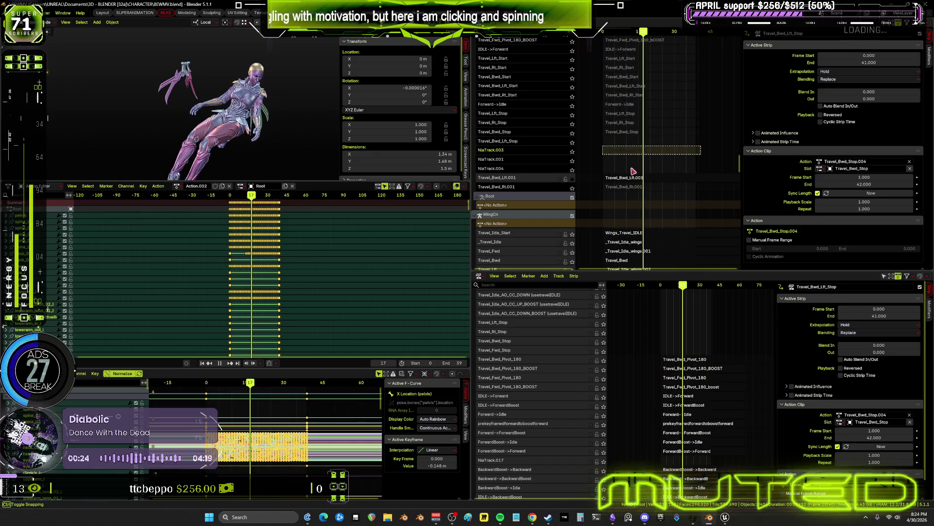
{"action": "key", "text": "space"}
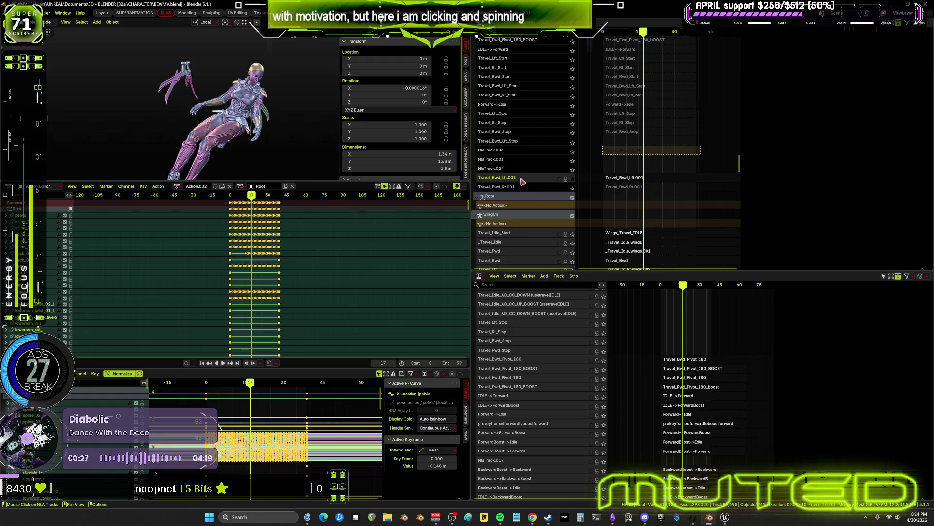
- Raise the Travel_Bwd_Lft.001 track three rows to sit under Travel_Bwd_Lft_Stop, then select its strip
{"action": "right_click", "coordinate": [522, 181]}
{"action": "mouse_move", "coordinate": [526, 179]}
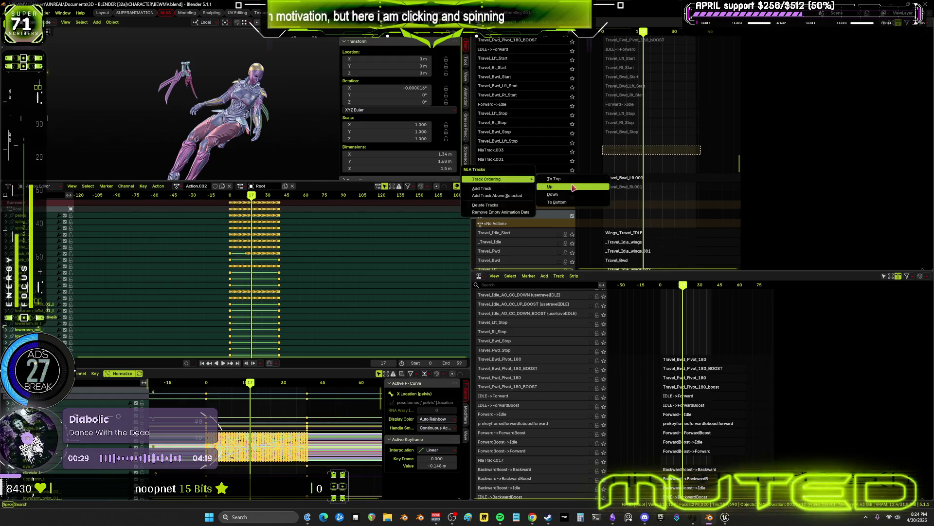
{"action": "left_click", "coordinate": [574, 188]}
{"action": "right_click", "coordinate": [535, 171]}
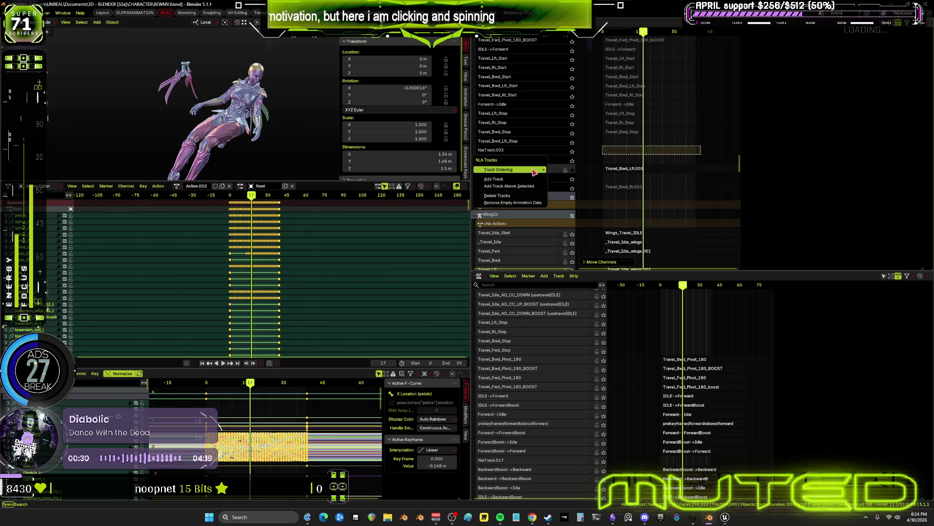
{"action": "key", "text": "Return"}
{"action": "right_click", "coordinate": [529, 160]}
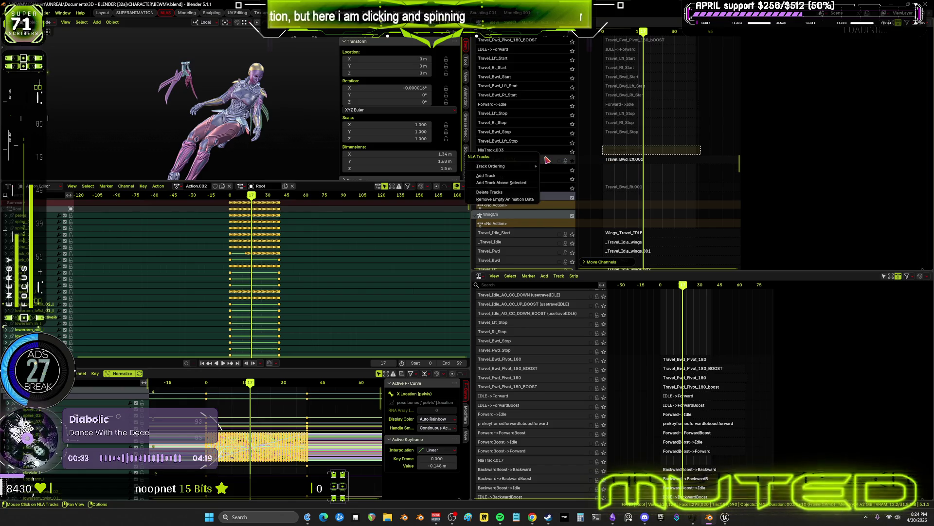
{"action": "right_click", "coordinate": [547, 160]}
{"action": "mouse_move", "coordinate": [547, 159]}
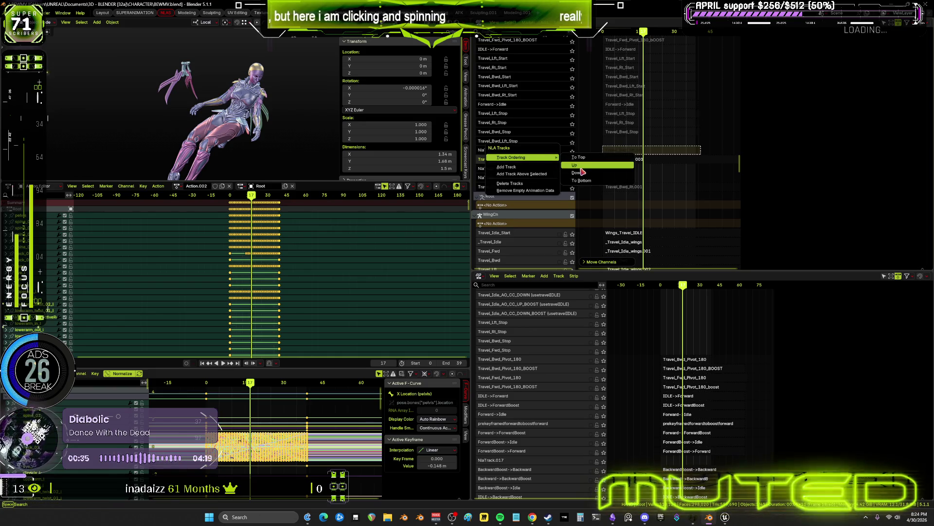
{"action": "key", "text": "Return"}
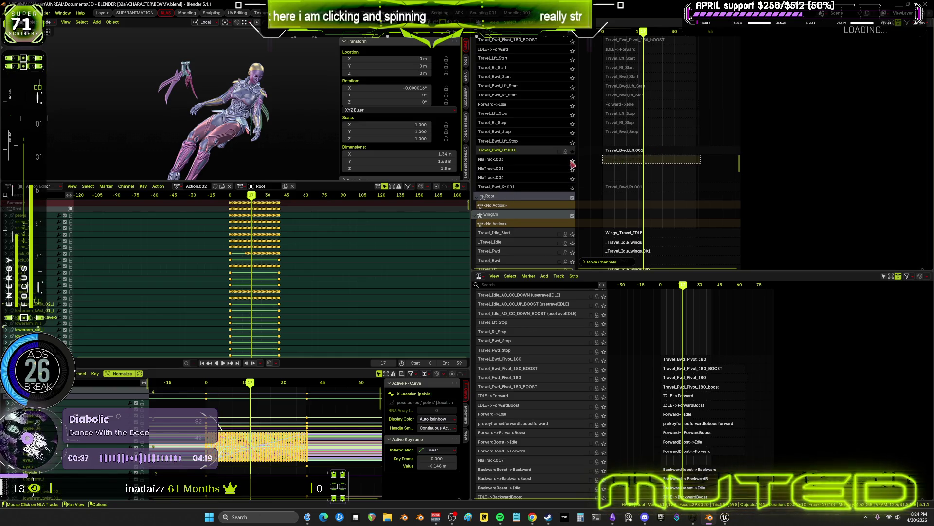
{"action": "left_click", "coordinate": [671, 154]}
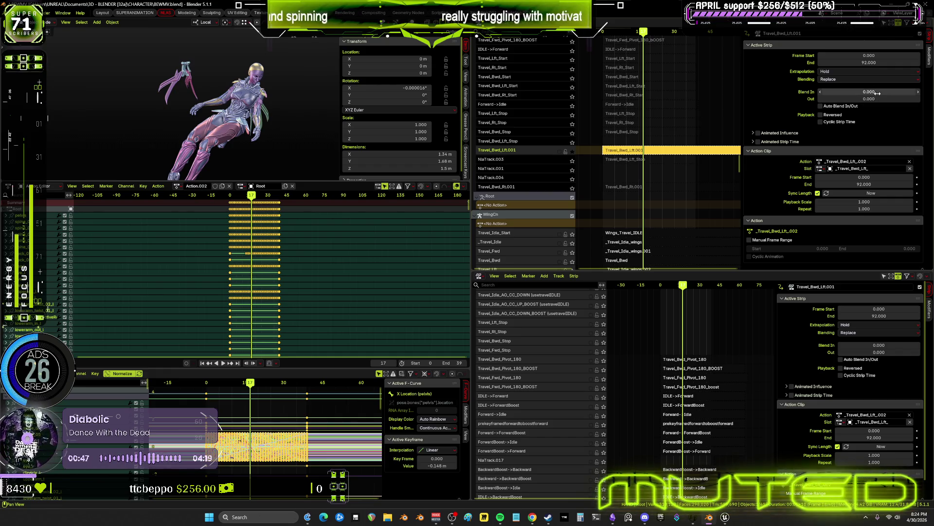
- Give the Travel_Bwd_Lft.001 strip a 20-frame Blend Out
{"action": "left_click_drag", "start_coordinate": [875, 100], "coordinate": [876, 100]}
{"action": "type", "text": "20"}
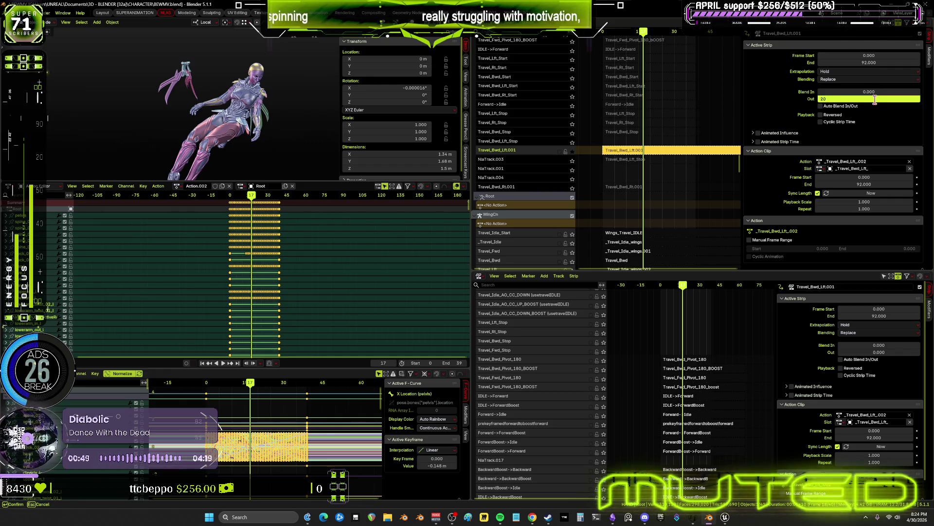
{"action": "key", "text": "Return"}
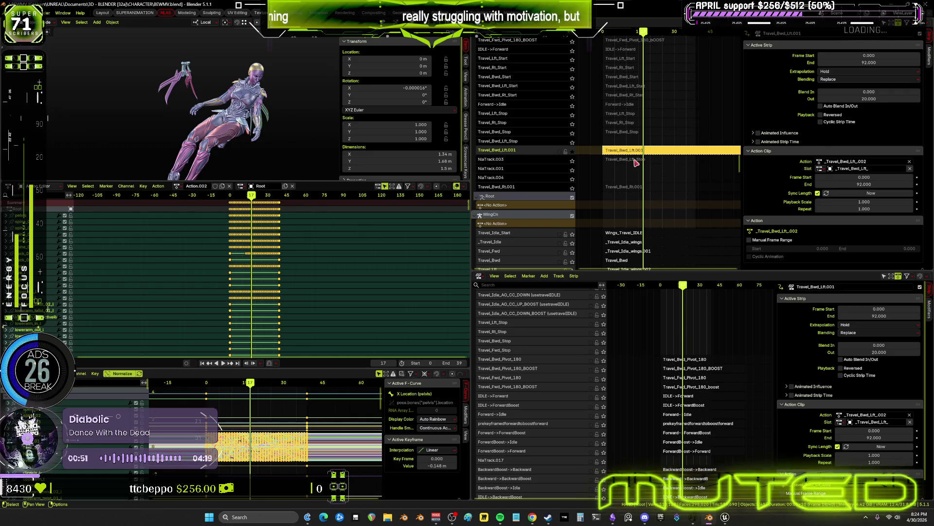
{"action": "right_click", "coordinate": [646, 162]}
{"action": "key", "text": "Escape"}
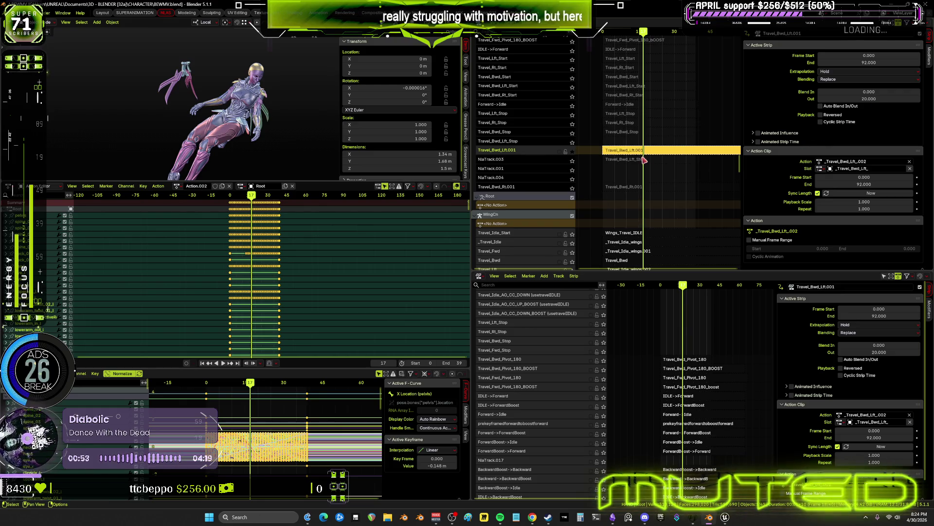
- Select the Travel_Bwd_Lft_Stop strip, solo NlaTrack.003 and rewind to frame 0
{"action": "left_click", "coordinate": [637, 162]}
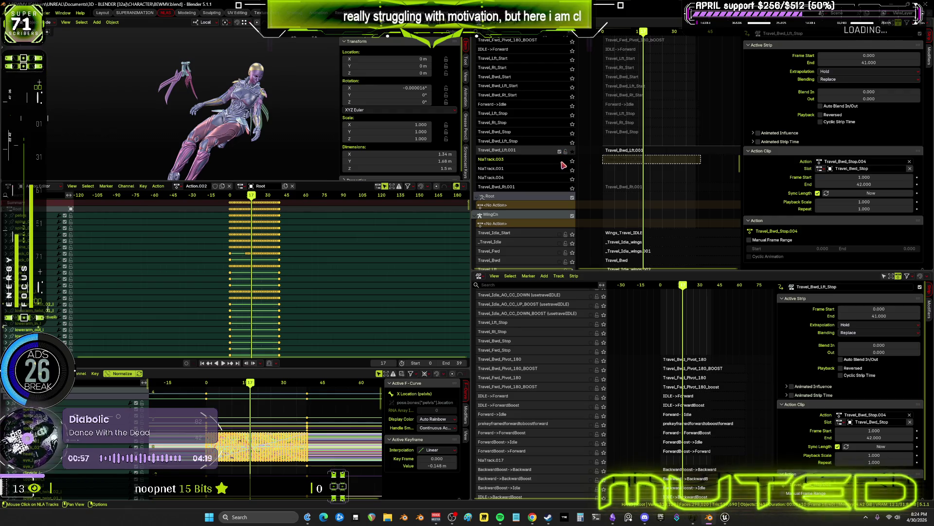
{"action": "left_click", "coordinate": [572, 160]}
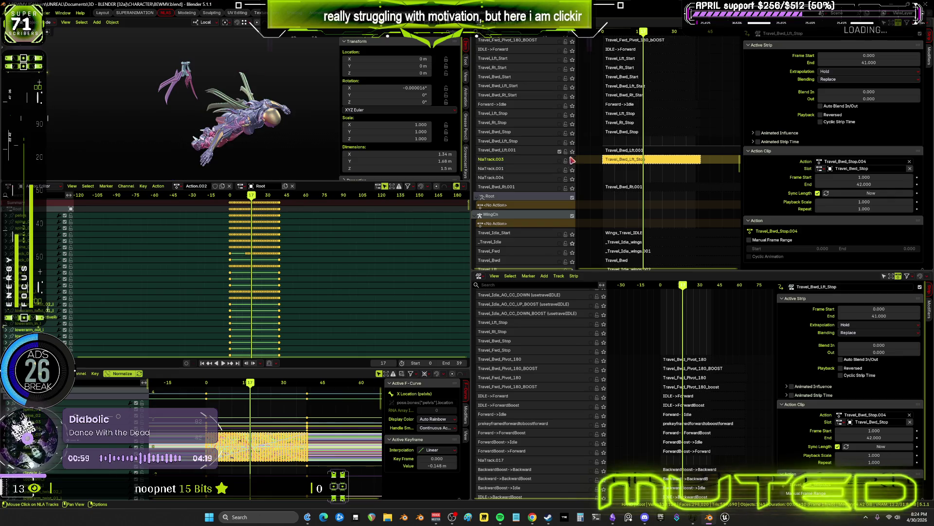
{"action": "left_click_drag", "start_coordinate": [635, 33], "coordinate": [582, 44]}
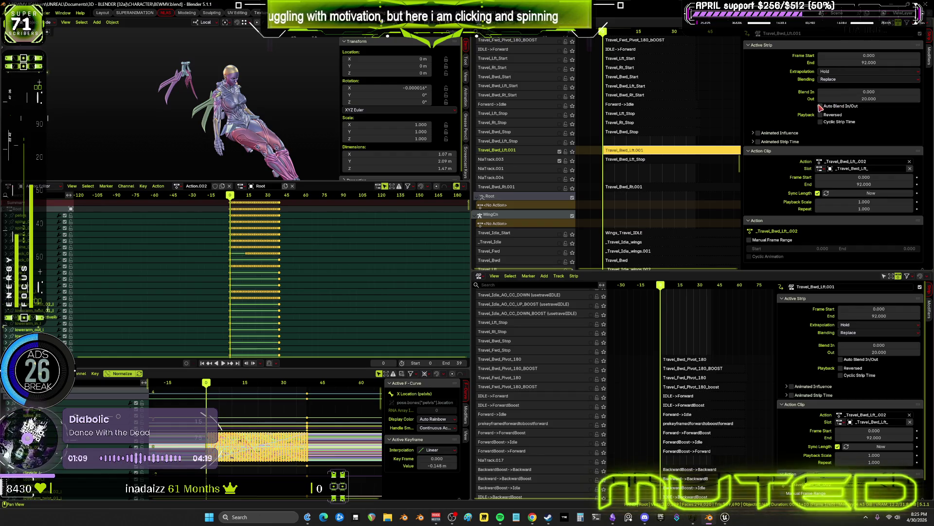
- Set the Travel_Bwd_Lft.001 strip's End to 20 and preview the playback
{"action": "scroll", "coordinate": [697, 152], "scroll_direction": "down", "scroll_amount": 3}
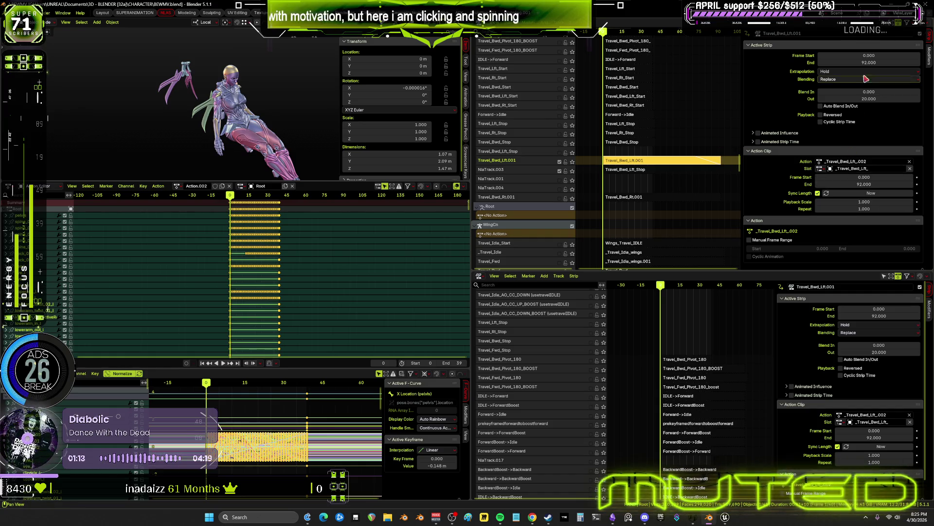
{"action": "left_click", "coordinate": [873, 62]}
{"action": "type", "text": "20"}
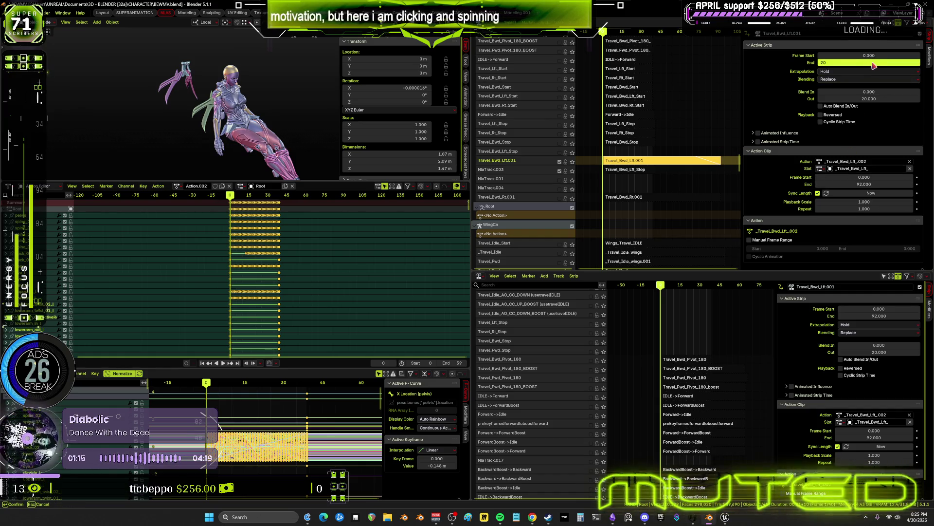
{"action": "key", "text": "Return"}
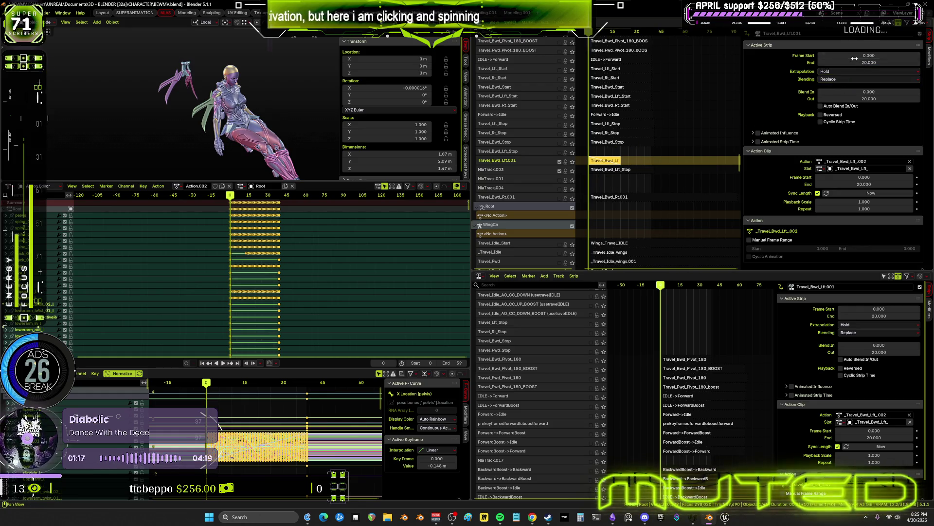
{"action": "key", "text": "space"}
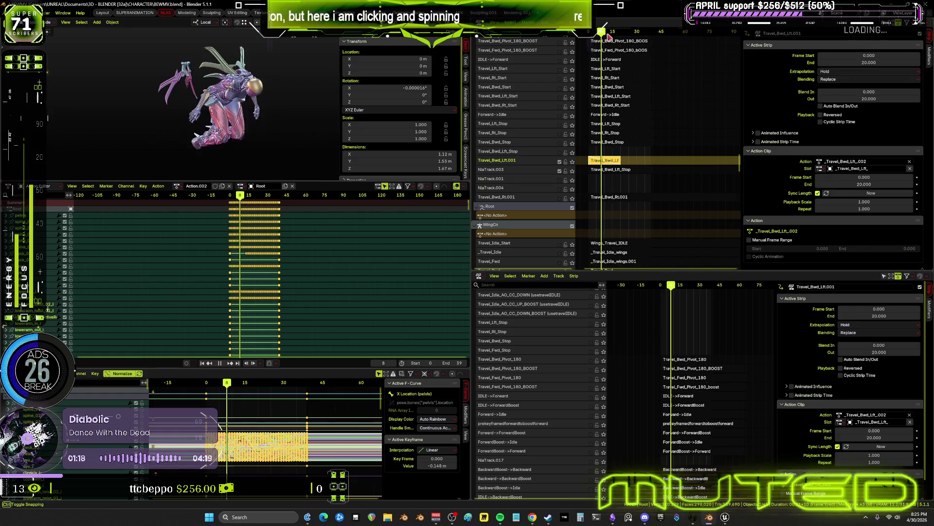
{"action": "key", "text": "space"}
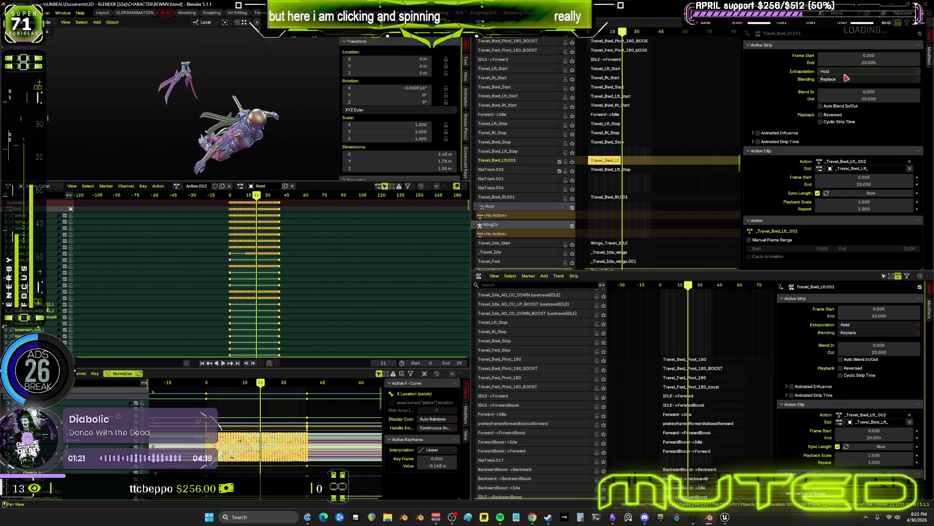
- Leave Blending on Replace and check the Travel_Bwd_Lft_Stop and Travel_Bwd_Lft.001 strips
{"action": "left_click", "coordinate": [843, 80]}
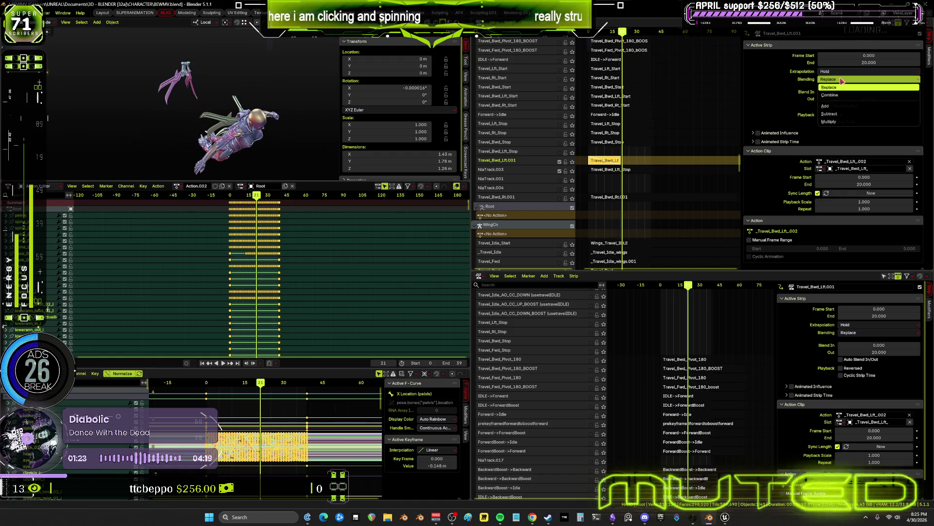
{"action": "left_click", "coordinate": [843, 87]}
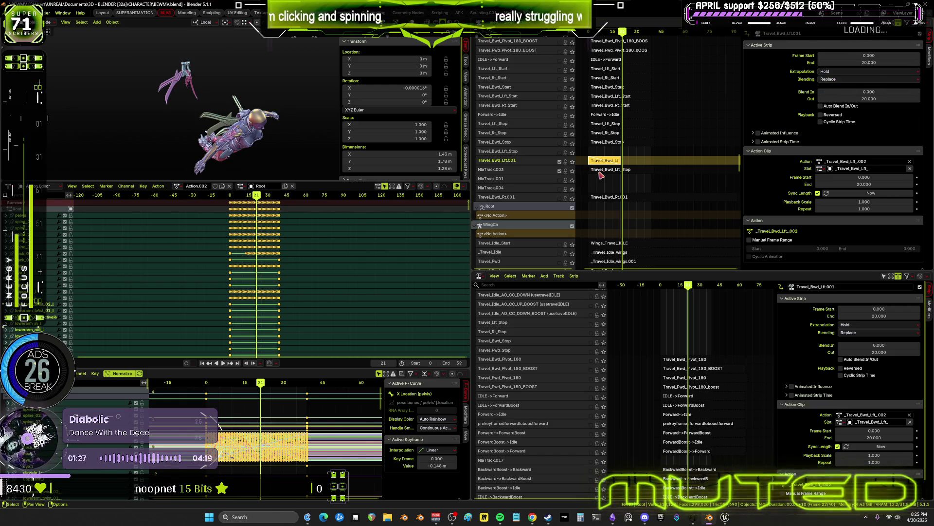
{"action": "left_click", "coordinate": [601, 172]}
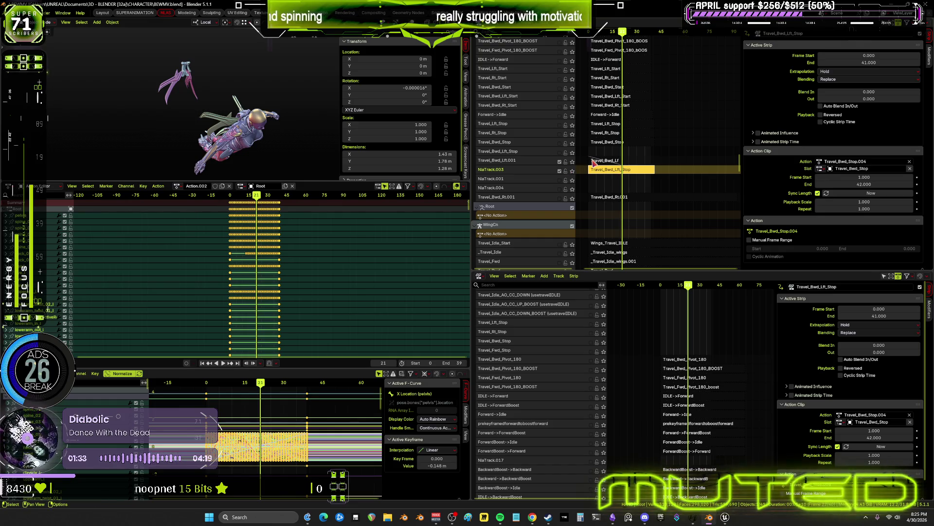
{"action": "left_click", "coordinate": [594, 160]}
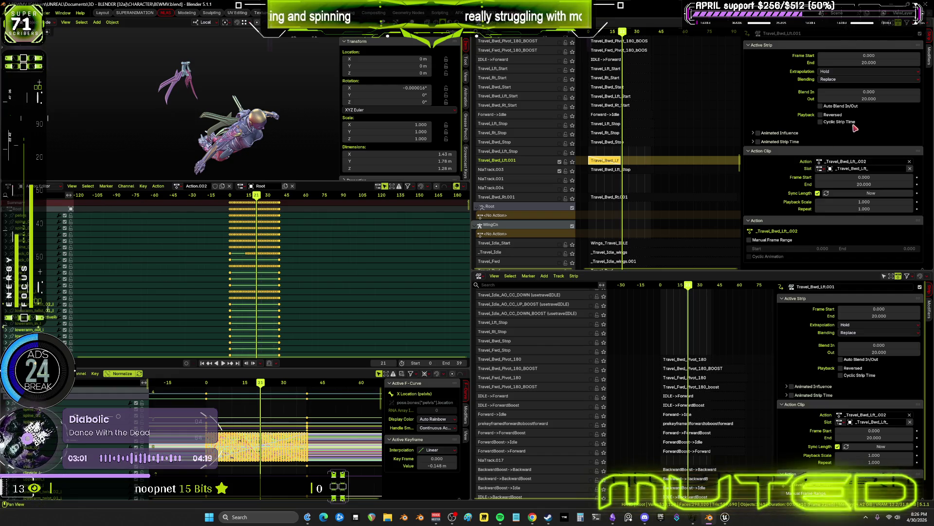
- Change the Travel_Bwd_Lft.001 strip's End frame from 20 to 30 and play it back
{"action": "left_click", "coordinate": [869, 62]}
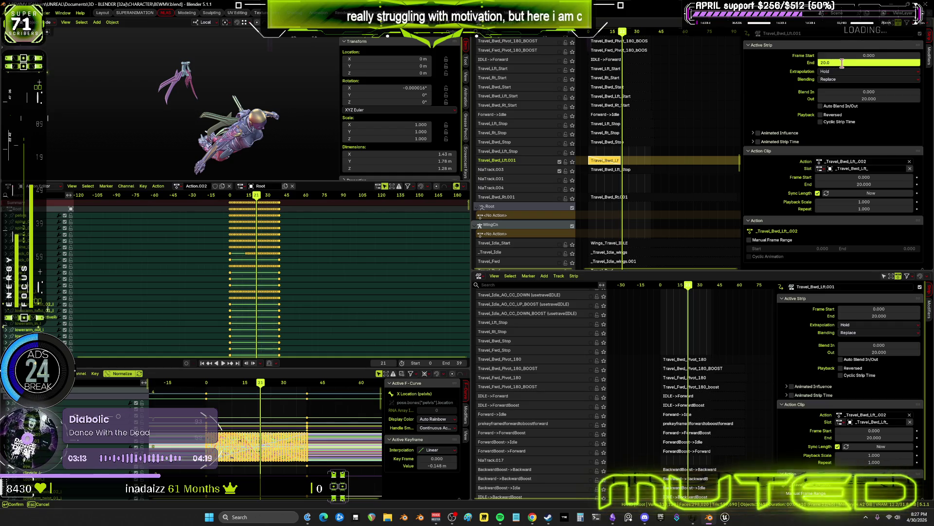
{"action": "key", "text": "BackSpace"}
{"action": "key", "text": "BackSpace"}
{"action": "key", "text": "BackSpace"}
{"action": "type", "text": "30"}
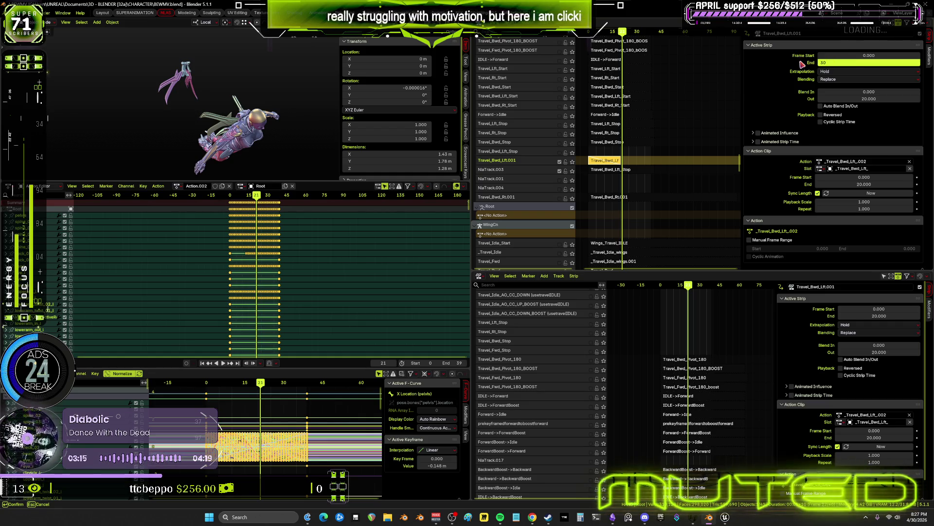
{"action": "key", "text": "Return"}
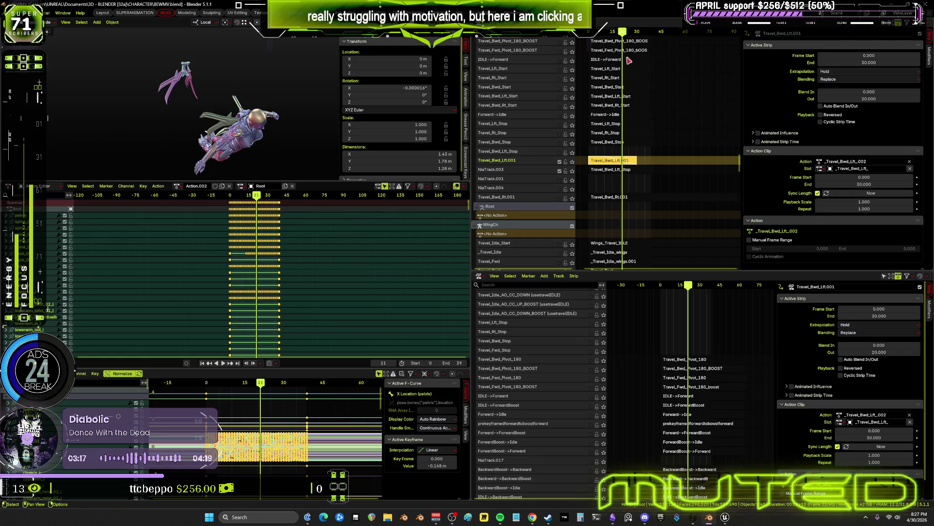
{"action": "key", "text": "space"}
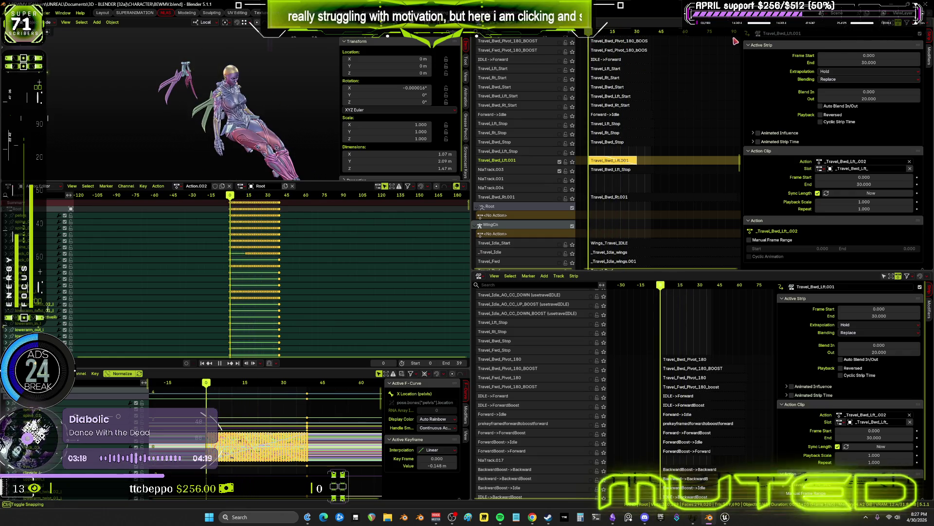
{"action": "key", "text": "space"}
- Toggle solo on and back off for the Travel_Bwd_Lft.001 track
{"action": "left_click", "coordinate": [572, 162]}
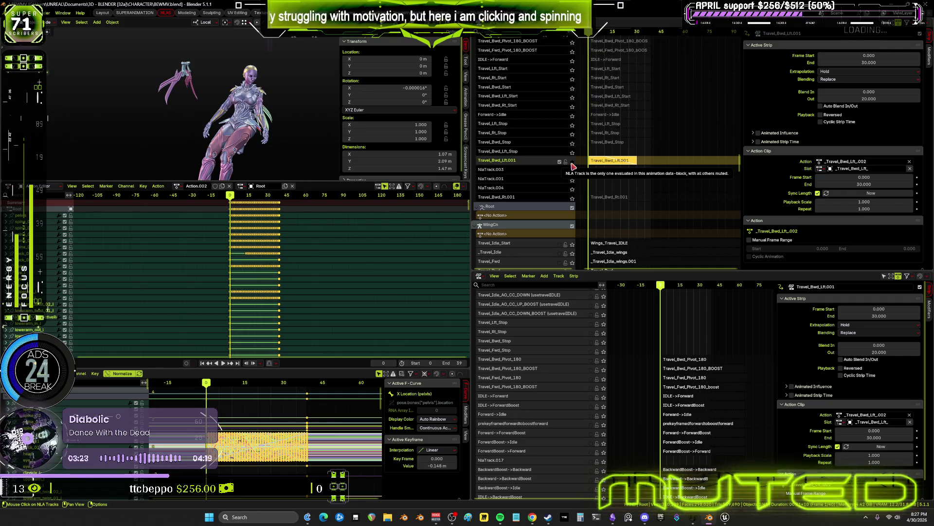
{"action": "left_click", "coordinate": [573, 165]}
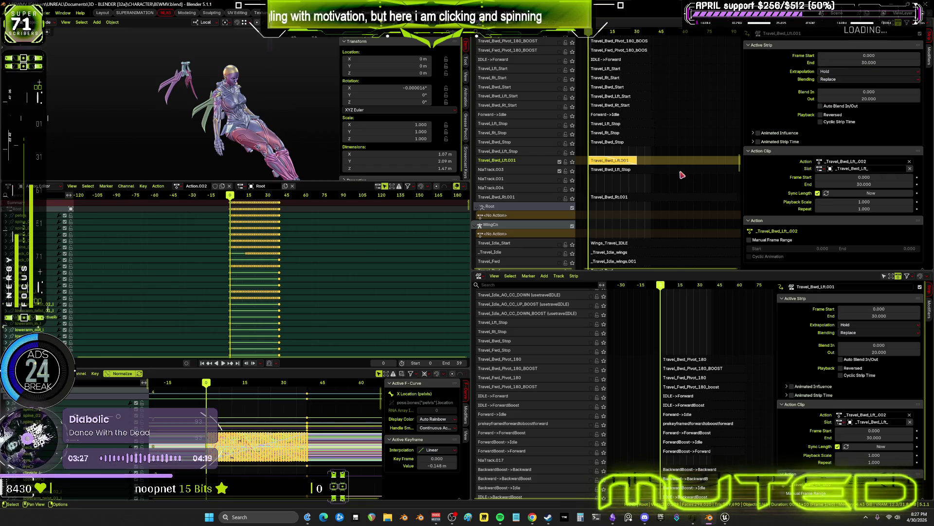
{"action": "mouse_move", "coordinate": [622, 103]}
{"action": "middle_mouse_down"}
{"action": "mouse_move", "coordinate": [665, 67]}
{"action": "mouse_move", "coordinate": [634, 153]}
{"action": "middle_mouse_up"}
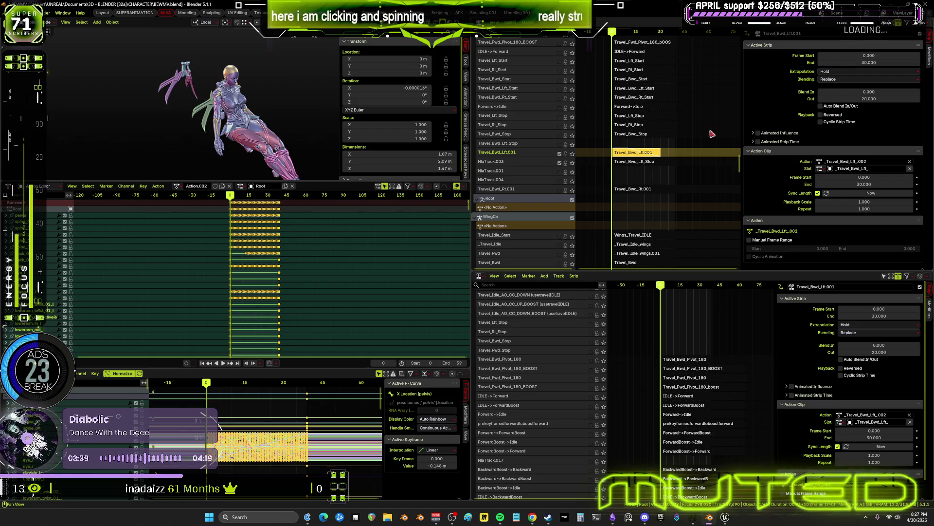
- Try Auto Blend In/Out on Travel_Bwd_Lft.001, switch it back off, and begin entering Blend Out 20
{"action": "left_click", "coordinate": [631, 162]}
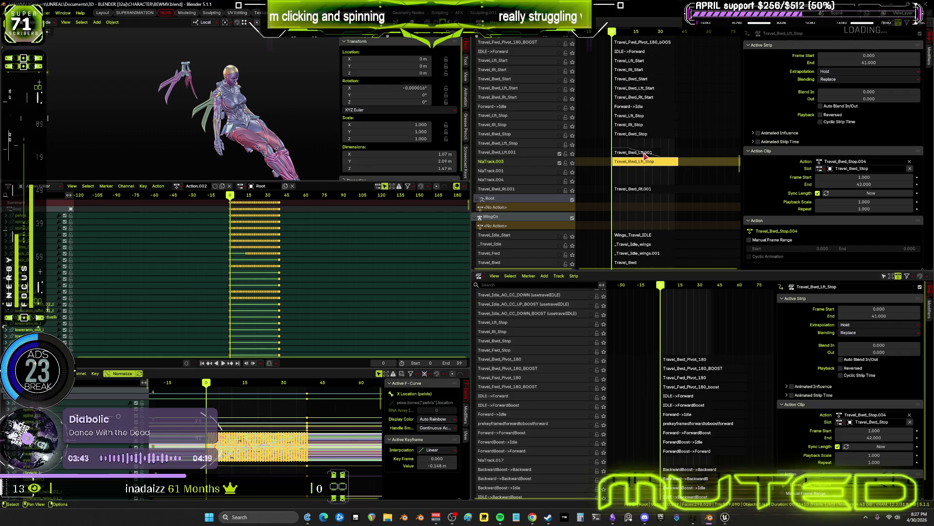
{"action": "left_click", "coordinate": [644, 153]}
{"action": "left_click", "coordinate": [820, 106]}
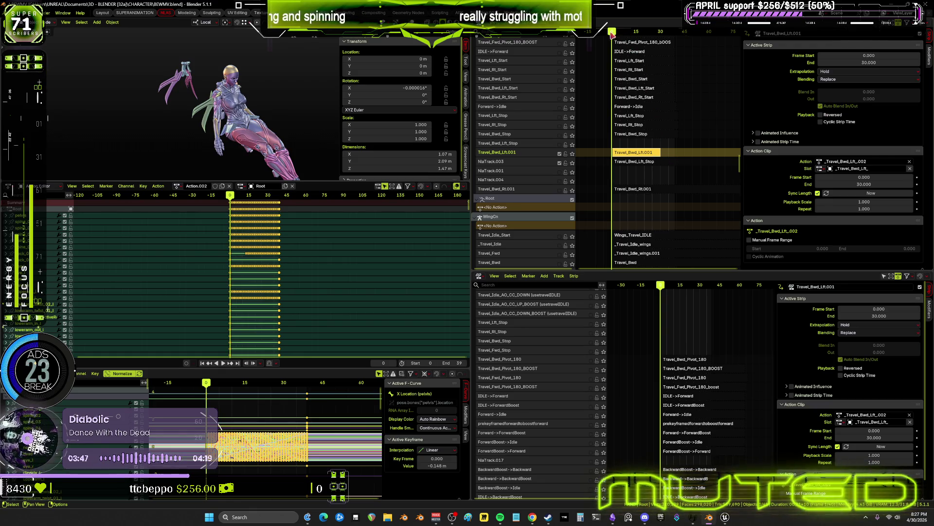
{"action": "key", "text": "space"}
{"action": "left_click_drag", "start_coordinate": [642, 34], "coordinate": [611, 32]}
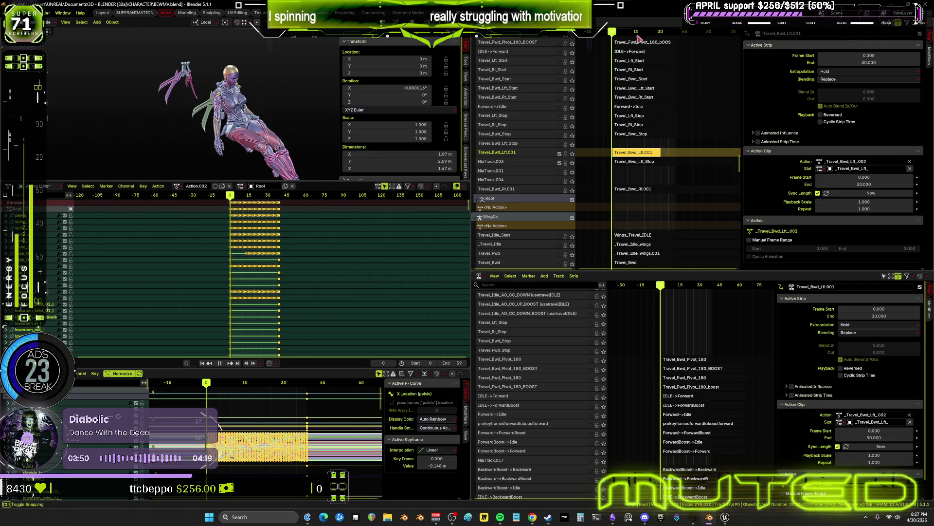
{"action": "left_click", "coordinate": [822, 107]}
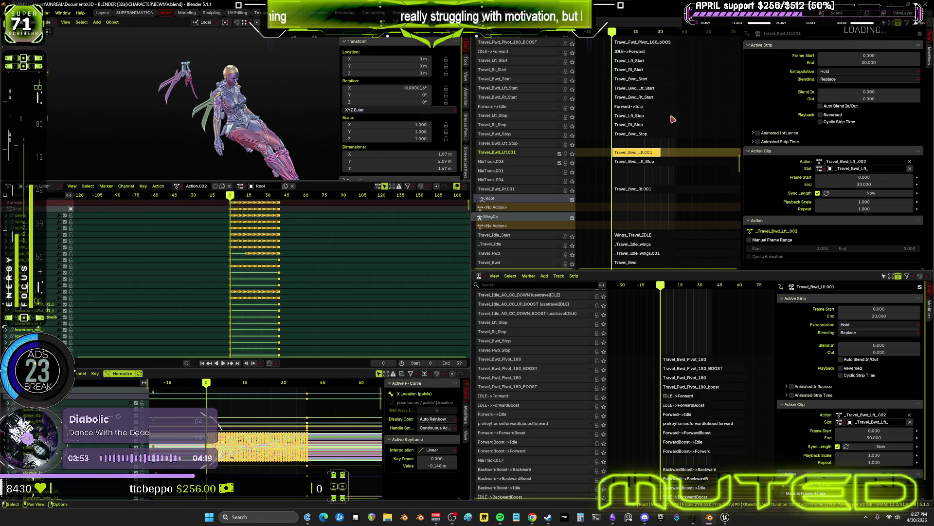
{"action": "left_click_drag", "start_coordinate": [611, 34], "coordinate": [628, 33]}
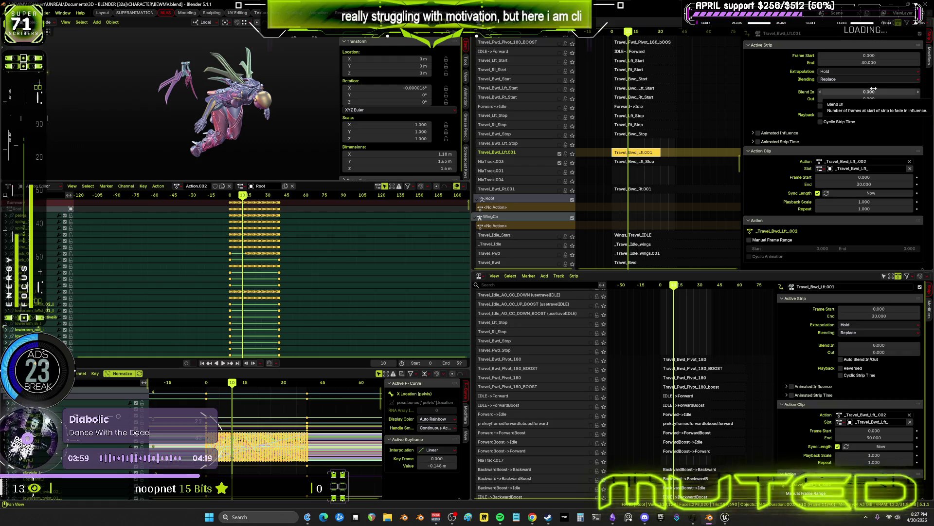
{"action": "left_click", "coordinate": [870, 99]}
{"action": "type", "text": "20"}
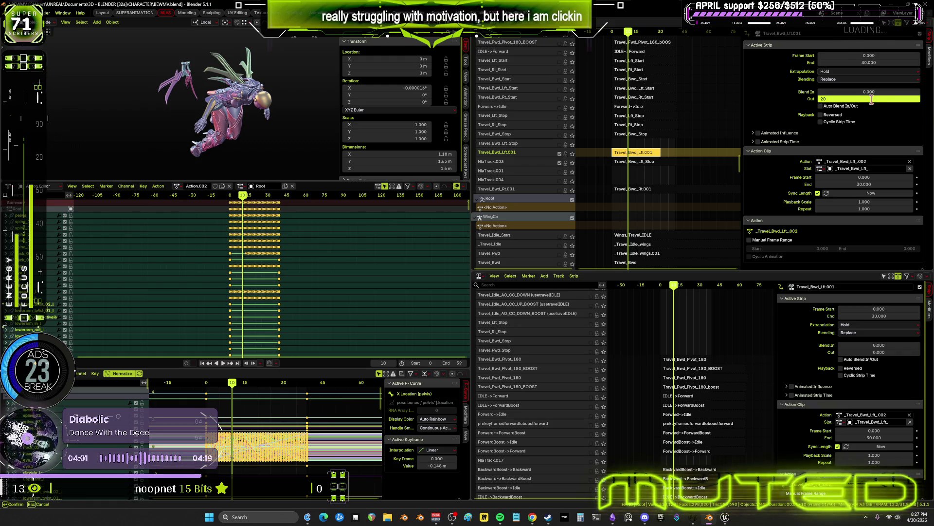
- Commit a Blend Out of 20 on Travel_Bwd_Lft.001, then change it to 10
{"action": "key", "text": "Return"}
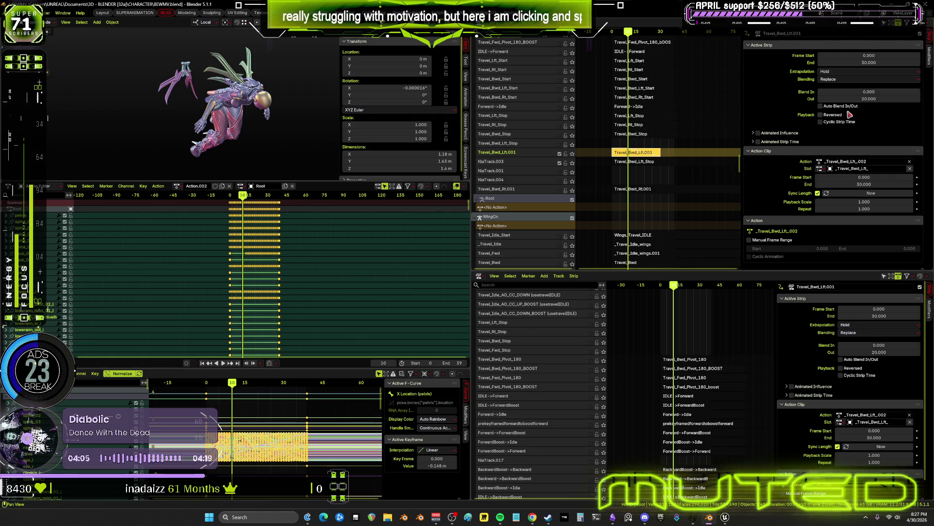
{"action": "left_click", "coordinate": [865, 99]}
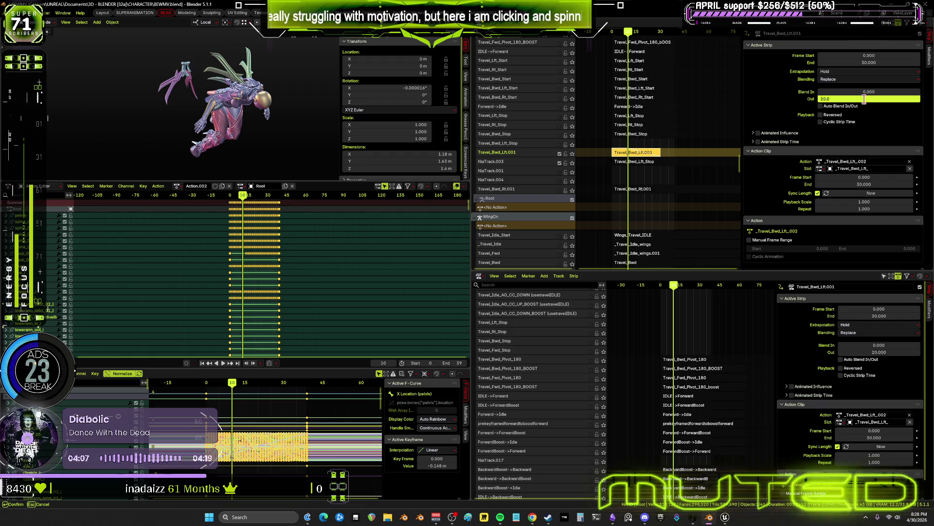
{"action": "type", "text": "10"}
{"action": "key", "text": "Return"}
{"action": "scroll", "coordinate": [621, 161], "scroll_direction": "up", "scroll_amount": 1}
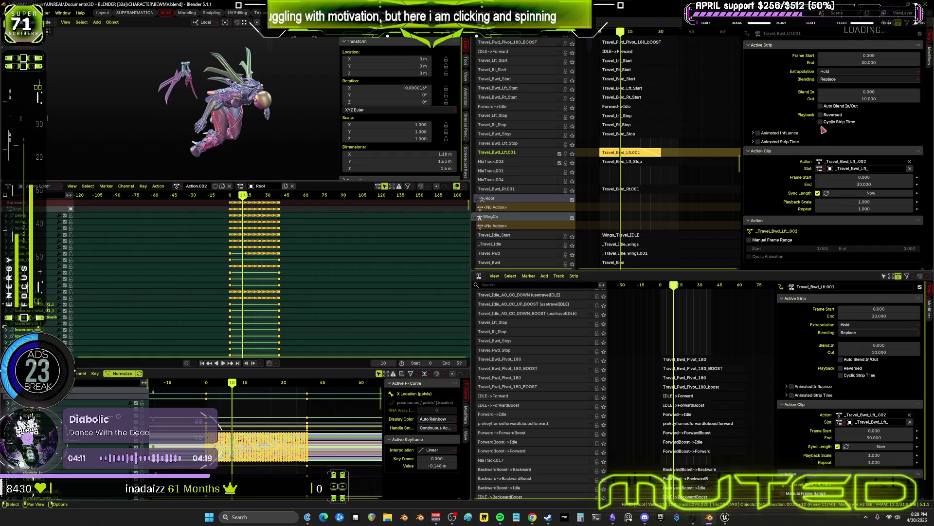
{"action": "mouse_move", "coordinate": [856, 99]}
{"action": "left_mouse_down"}
{"action": "mouse_move", "coordinate": [844, 99]}
{"action": "mouse_move", "coordinate": [900, 99]}
{"action": "mouse_move", "coordinate": [867, 93]}
{"action": "left_mouse_up"}
- Confirm the strip's End at frame 20 and settle its Blend Out at 19 frames
{"action": "left_click", "coordinate": [872, 62]}
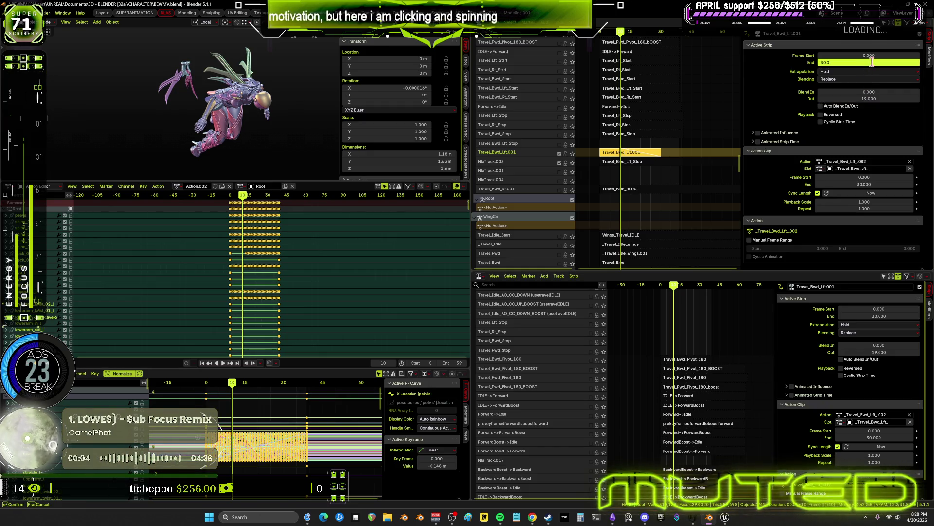
{"action": "type", "text": "20"}
{"action": "key", "text": "Return"}
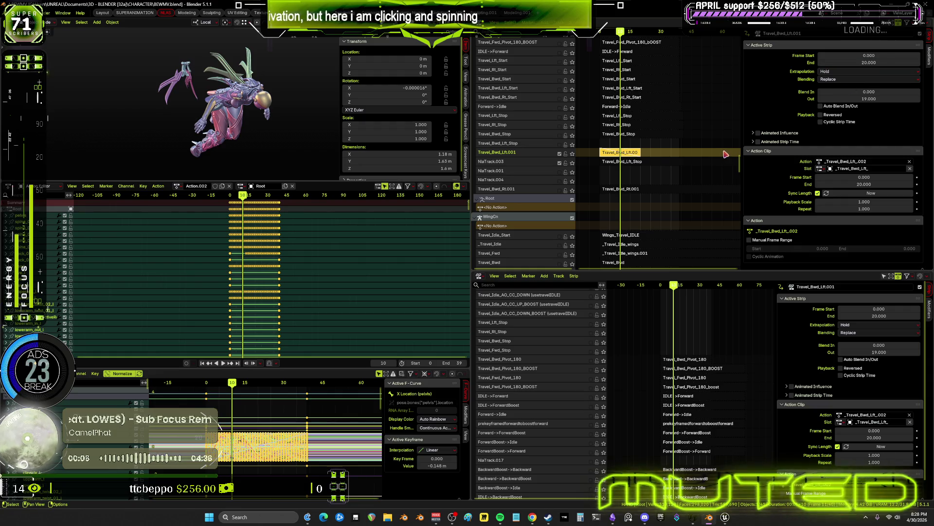
{"action": "left_click", "coordinate": [868, 99]}
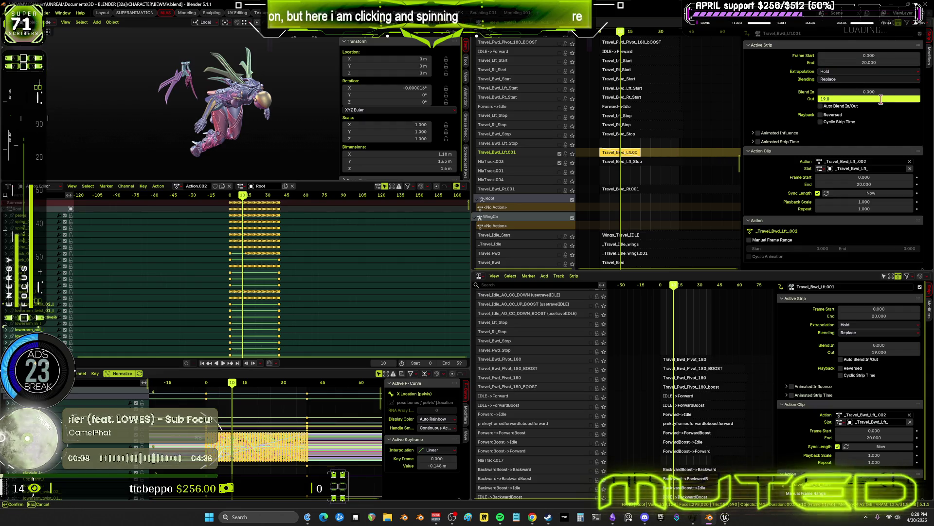
{"action": "type", "text": "10"}
{"action": "key", "text": "Return"}
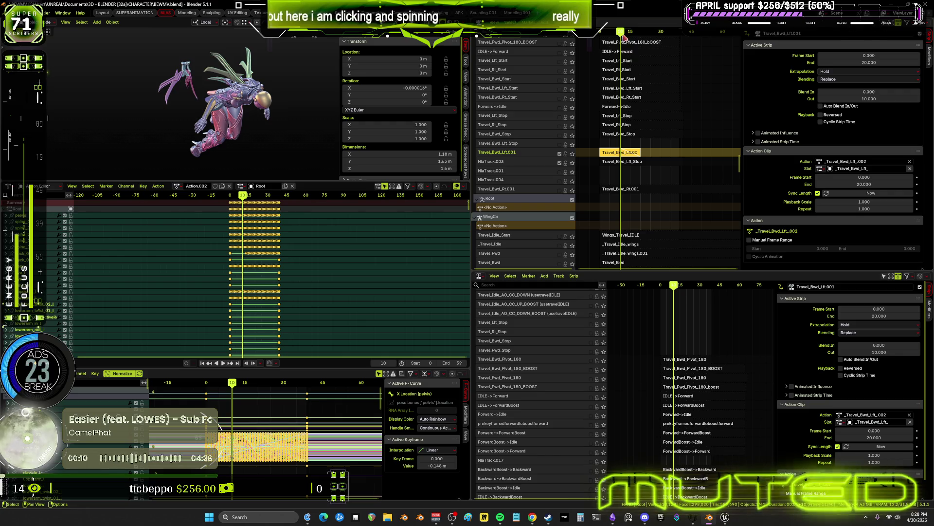
{"action": "left_click", "coordinate": [866, 99]}
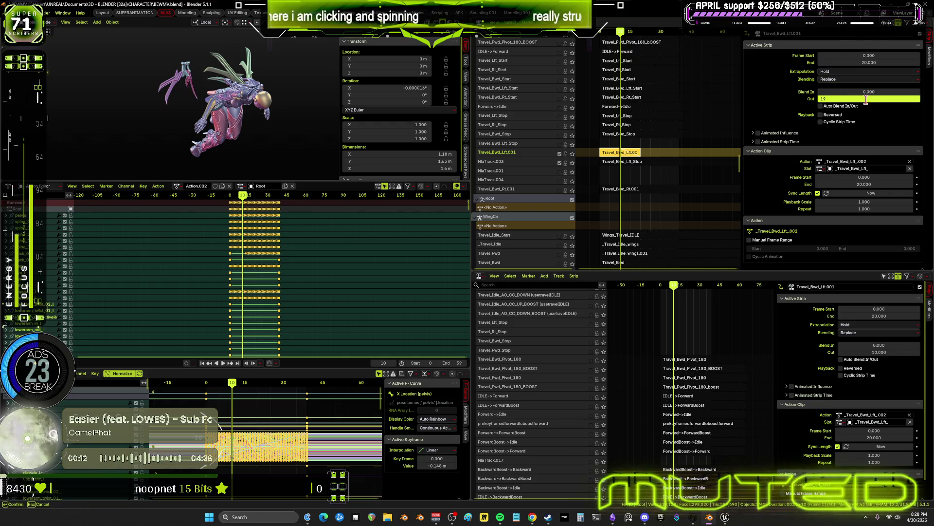
{"action": "key", "text": "Return"}
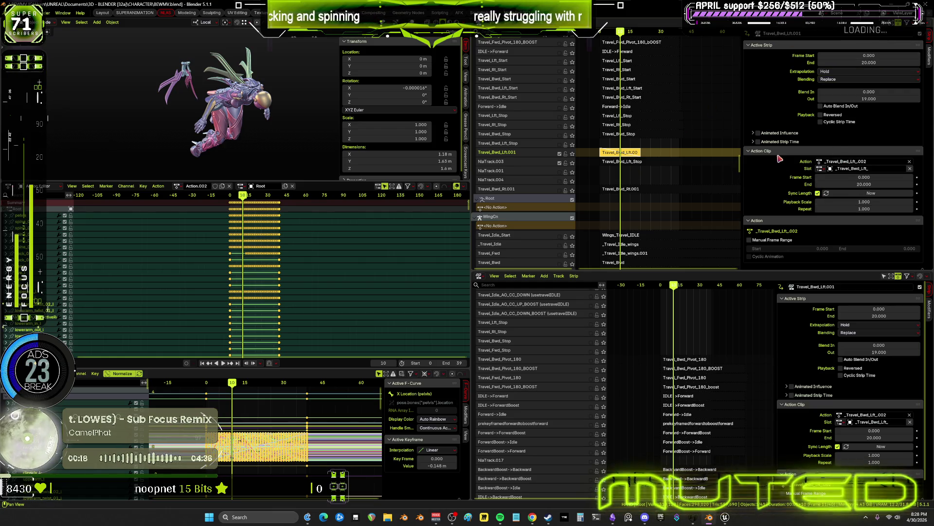
{"action": "left_click", "coordinate": [836, 79]}
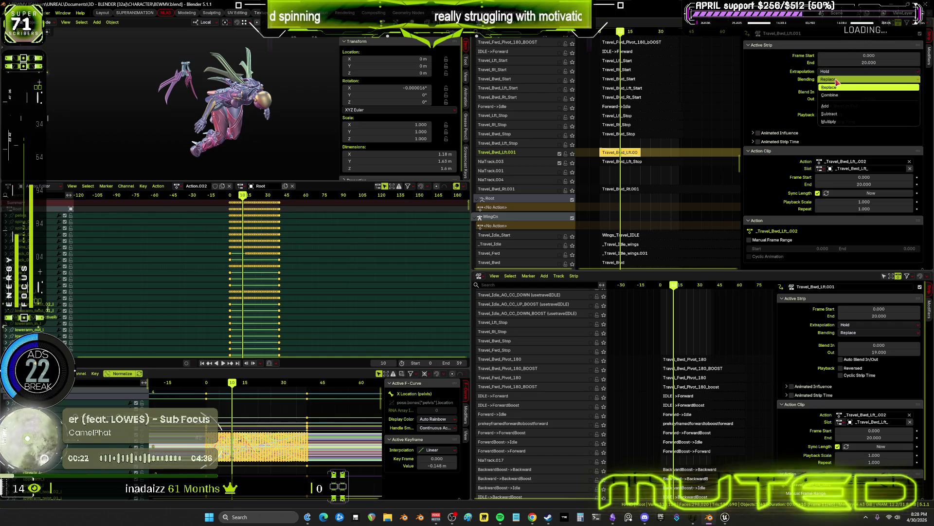
- Set the Travel_Bwd_Lft.001 strip's Extrapolation to Nothing and preview it soloed
{"action": "left_click", "coordinate": [835, 72]}
{"action": "left_click", "coordinate": [835, 72]}
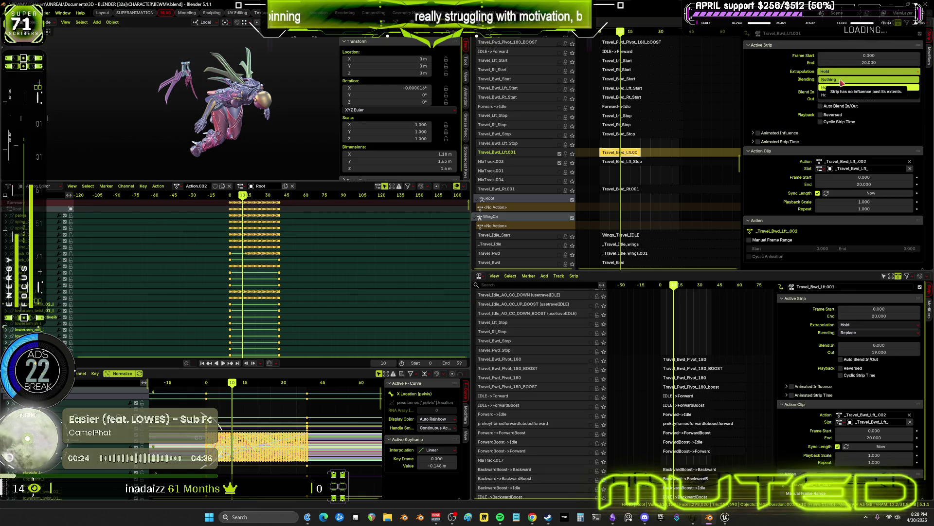
{"action": "left_click", "coordinate": [842, 82]}
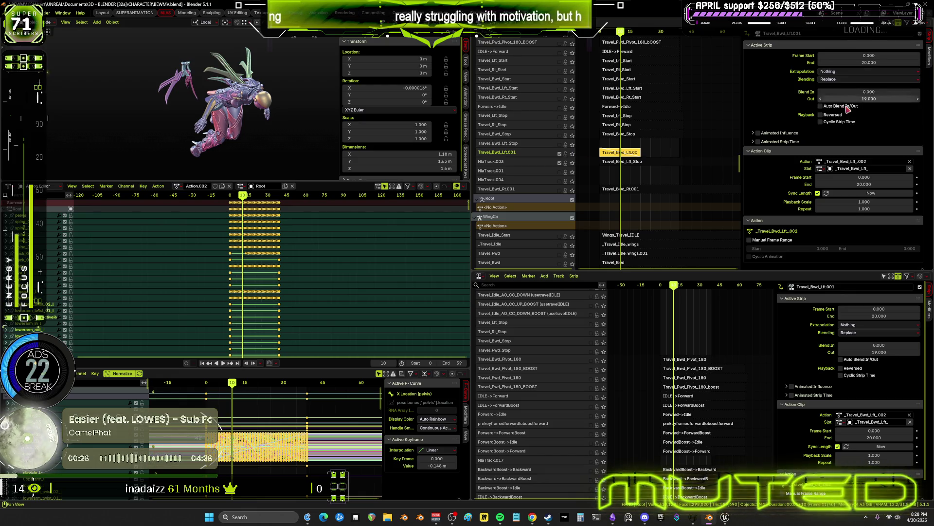
{"action": "left_click_drag", "start_coordinate": [618, 32], "coordinate": [596, 36]}
{"action": "mouse_move", "coordinate": [555, 157]}
{"action": "left_mouse_down"}
{"action": "mouse_move", "coordinate": [517, 170]}
{"action": "mouse_move", "coordinate": [591, 158]}
{"action": "left_mouse_up"}
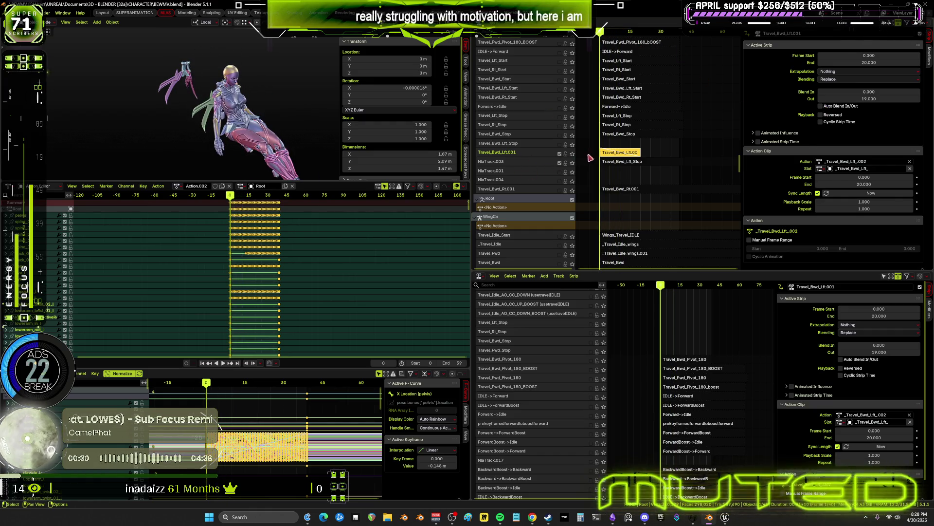
{"action": "left_click", "coordinate": [573, 154]}
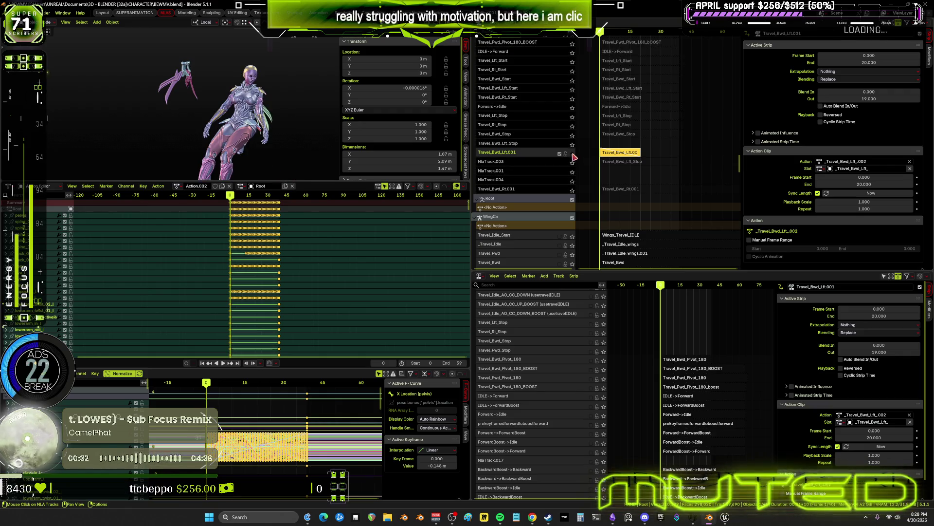
{"action": "left_click", "coordinate": [573, 154]}
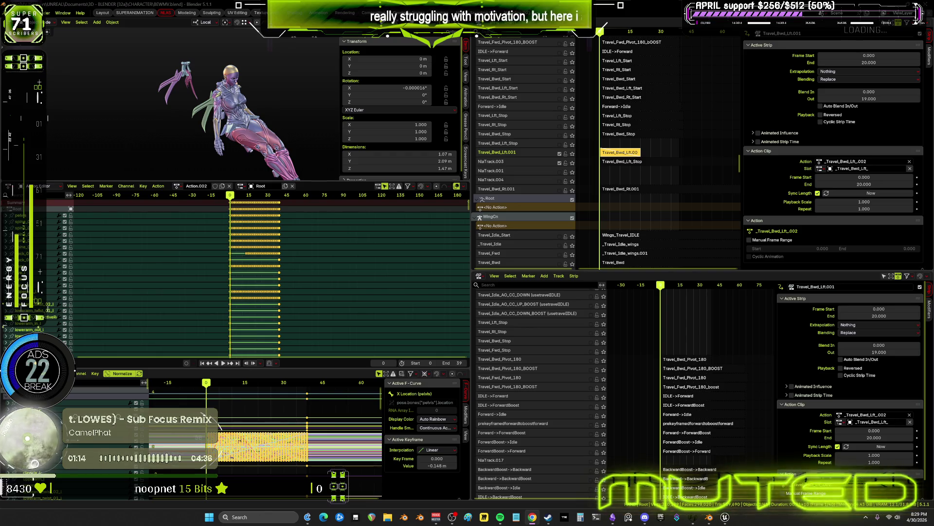
- Save the BEWMV.blend project
{"action": "left_click", "coordinate": [18, 13]}
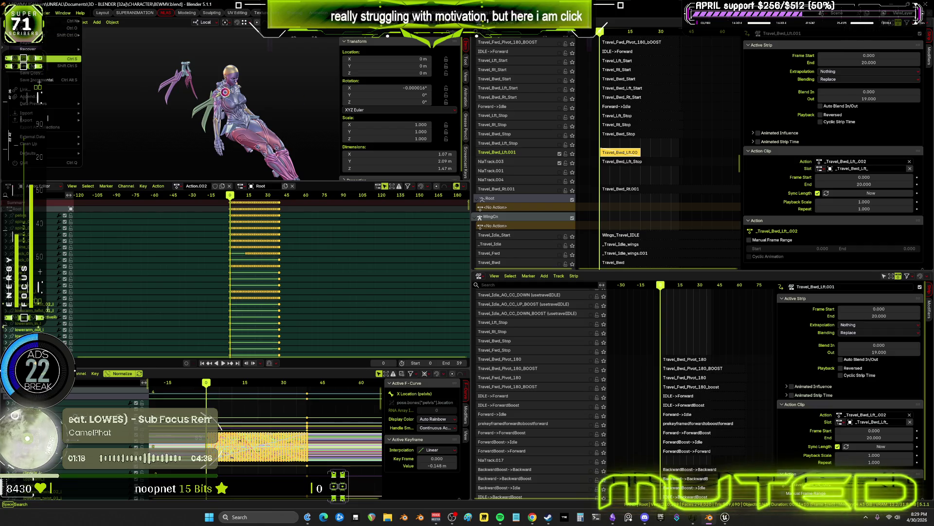
{"action": "key", "text": "ctrl+s"}
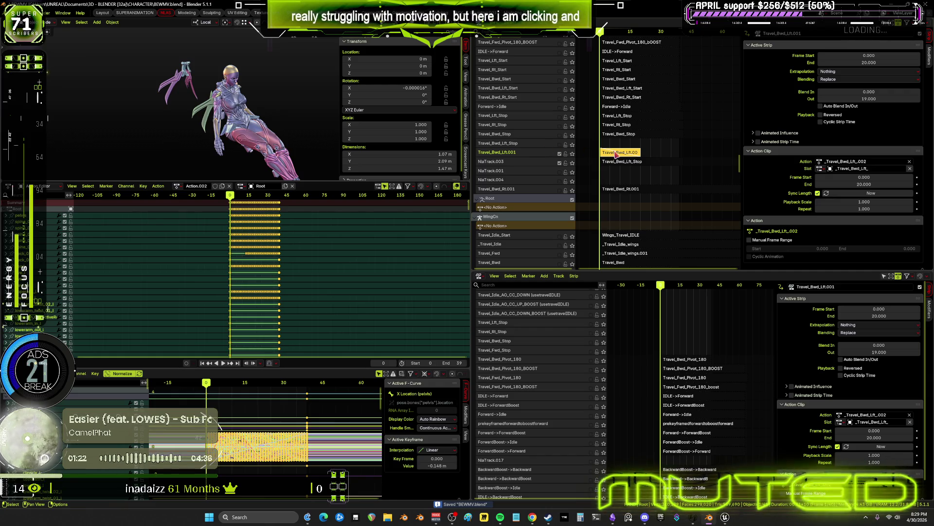
{"action": "mouse_move", "coordinate": [314, 128]}
{"action": "middle_mouse_down"}
{"action": "mouse_move", "coordinate": [248, 119]}
{"action": "mouse_move", "coordinate": [277, 116]}
{"action": "middle_mouse_up"}
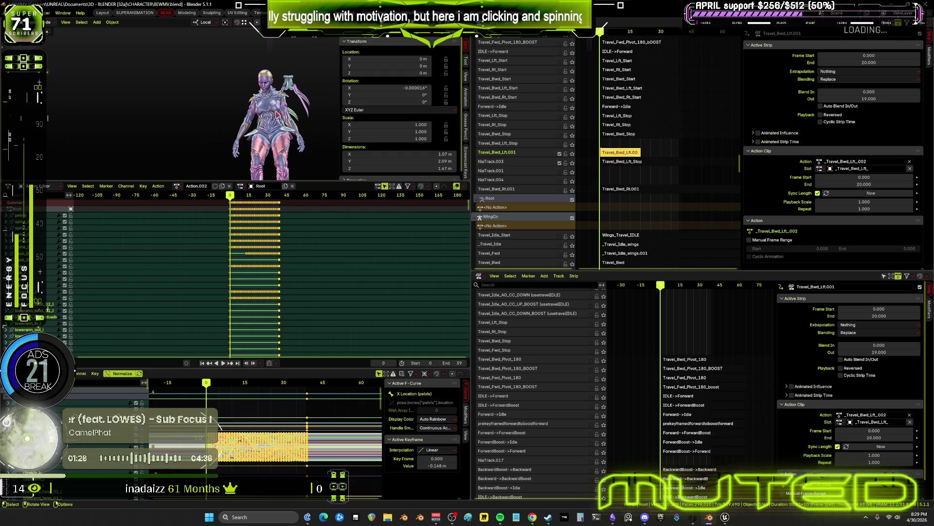
{"action": "left_click", "coordinate": [619, 163]}
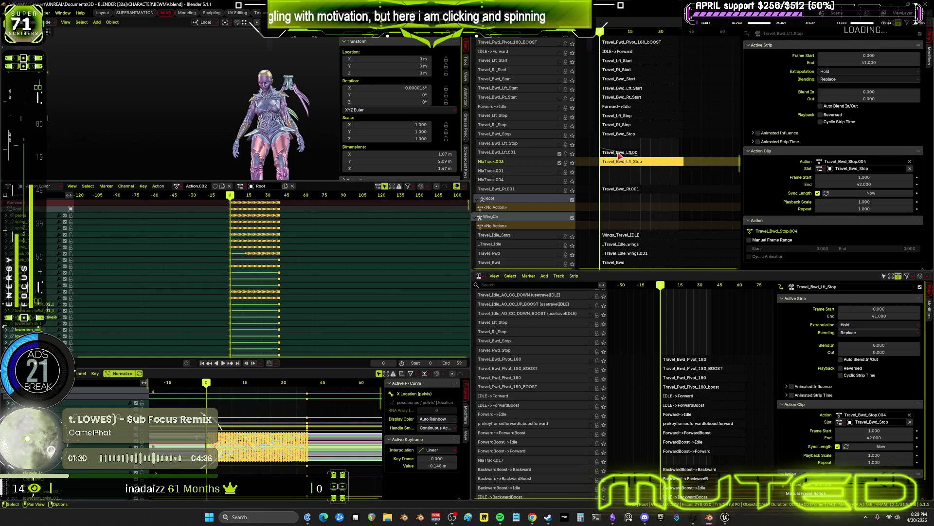
{"action": "left_click", "coordinate": [619, 154]}
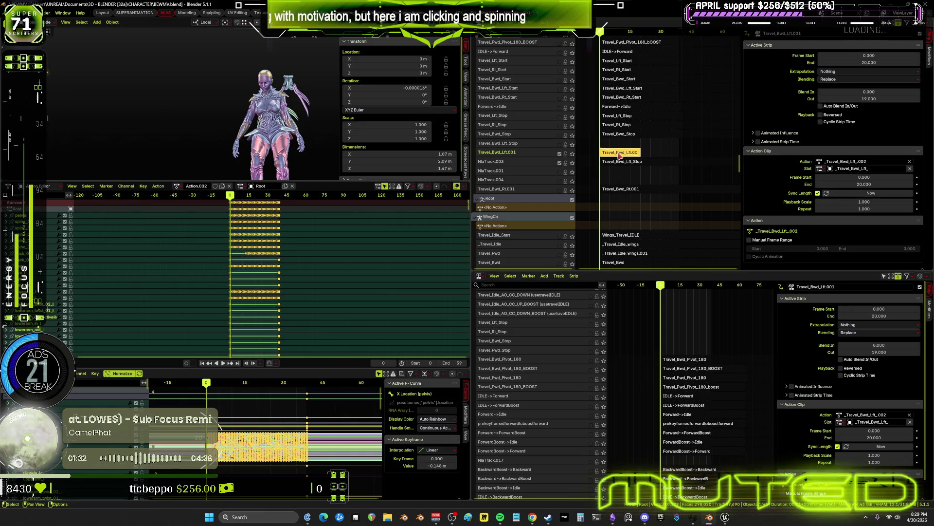
{"action": "left_click", "coordinate": [622, 163]}
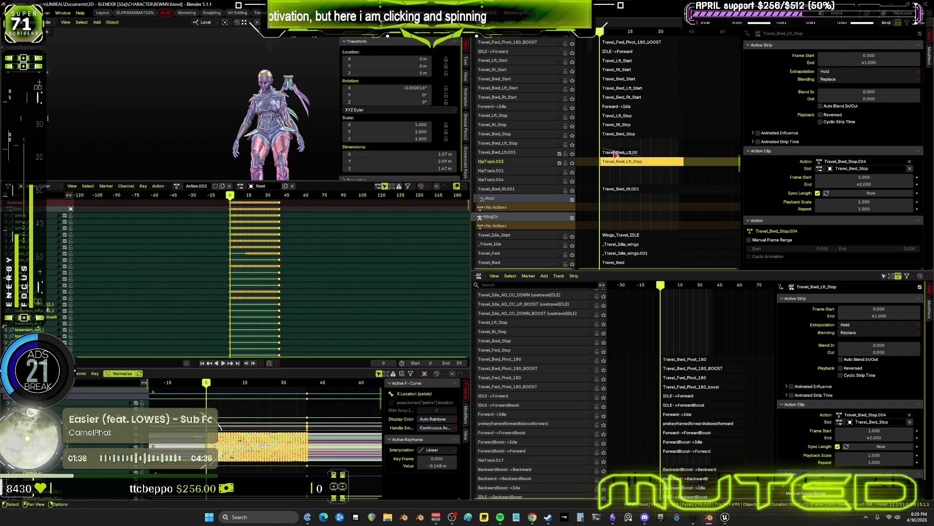
{"action": "left_click_drag", "start_coordinate": [869, 91], "coordinate": [915, 92]}
{"action": "left_click_drag", "start_coordinate": [797, 121], "coordinate": [797, 121]}
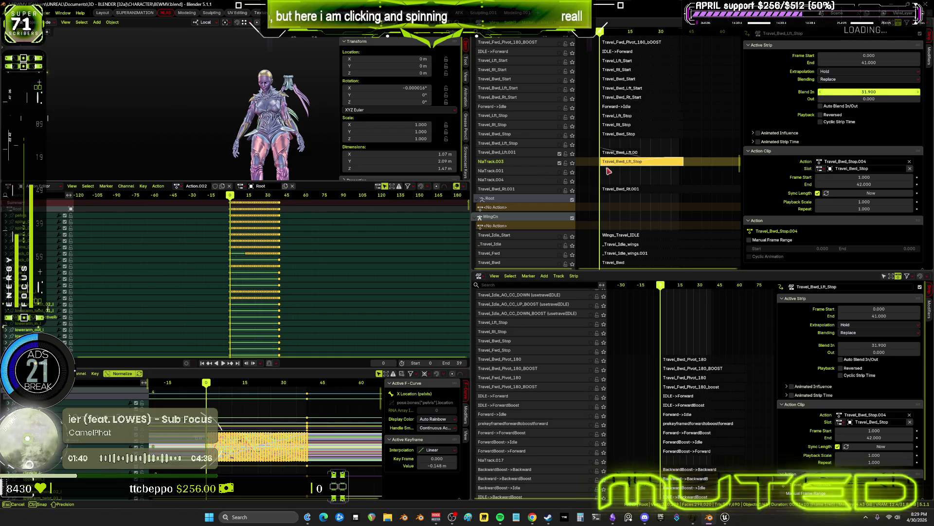
{"action": "scroll", "coordinate": [623, 156], "scroll_direction": "up", "scroll_amount": 1}
{"action": "left_click", "coordinate": [638, 137]}
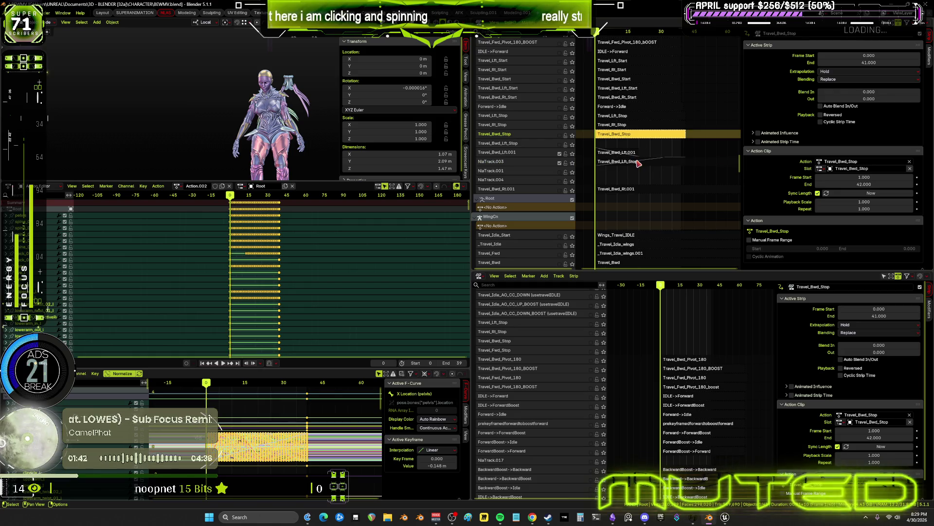
{"action": "left_click", "coordinate": [636, 163]}
{"action": "left_click_drag", "start_coordinate": [869, 92], "coordinate": [905, 91]}
{"action": "left_click", "coordinate": [876, 92]}
{"action": "type", "text": "10"}
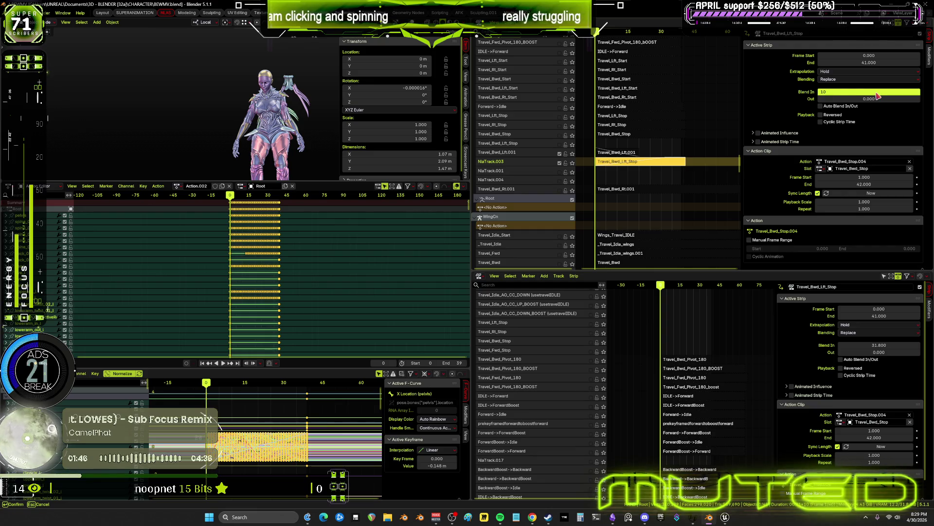
{"action": "key", "text": "Return"}
{"action": "key", "text": "space"}
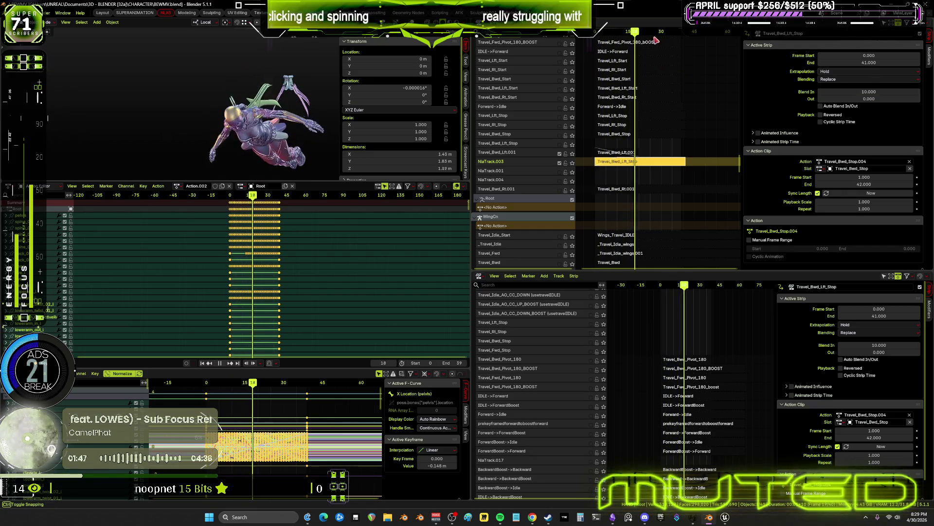
{"action": "key", "text": "space"}
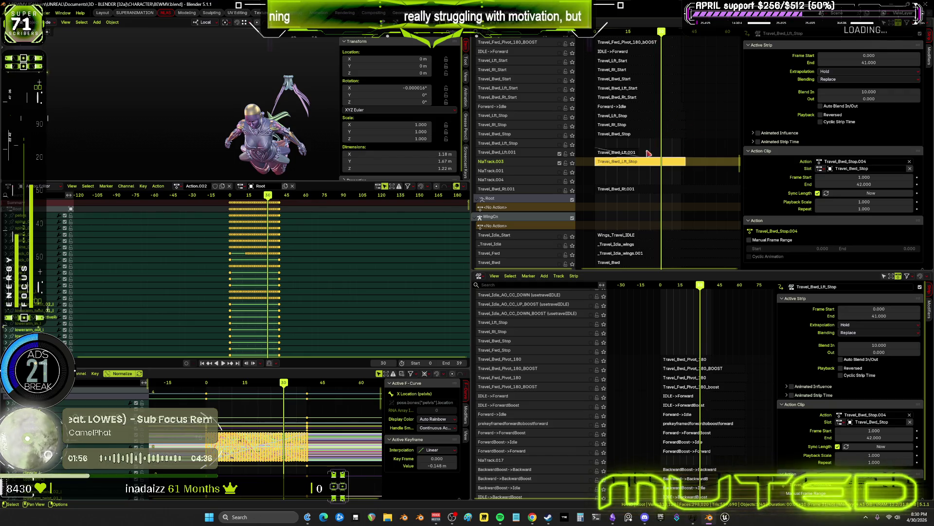
{"action": "left_click", "coordinate": [889, 92]}
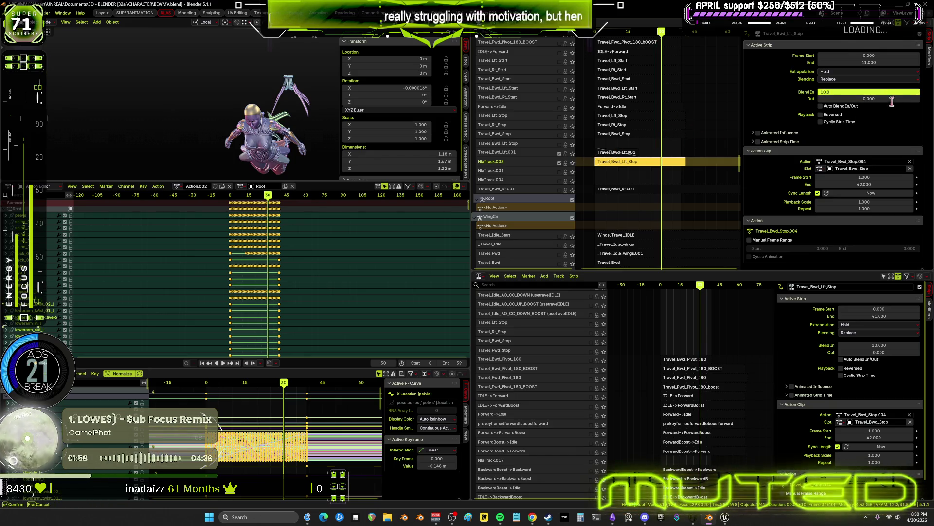
{"action": "type", "text": "0"}
{"action": "key", "text": "Return"}
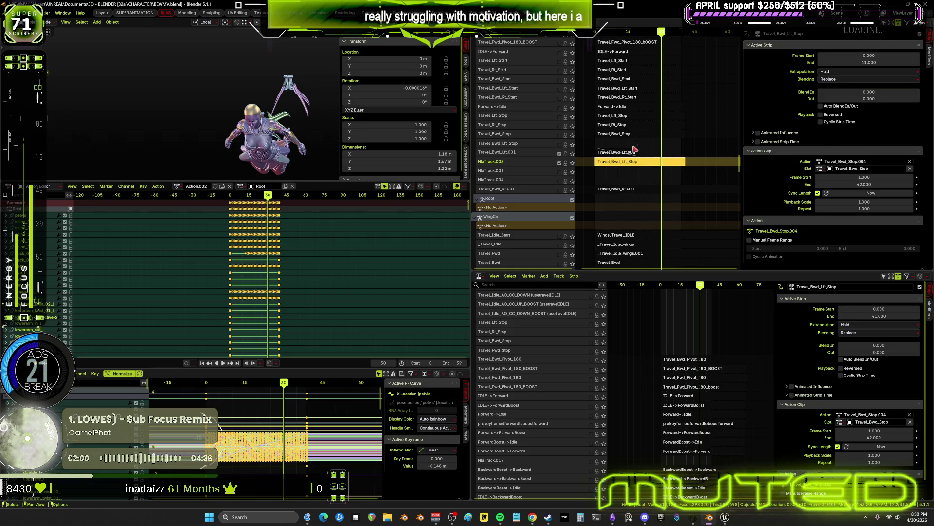
{"action": "left_click", "coordinate": [634, 153]}
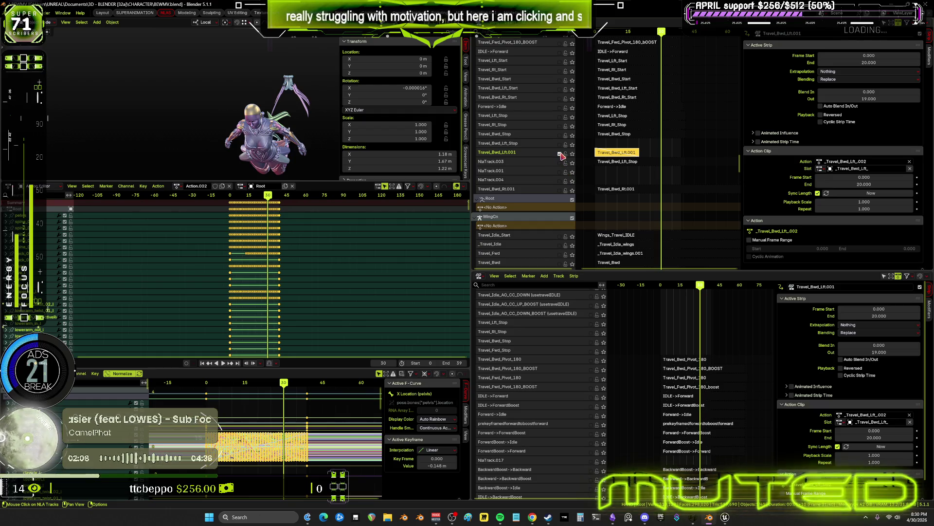
{"action": "left_click", "coordinate": [628, 164]}
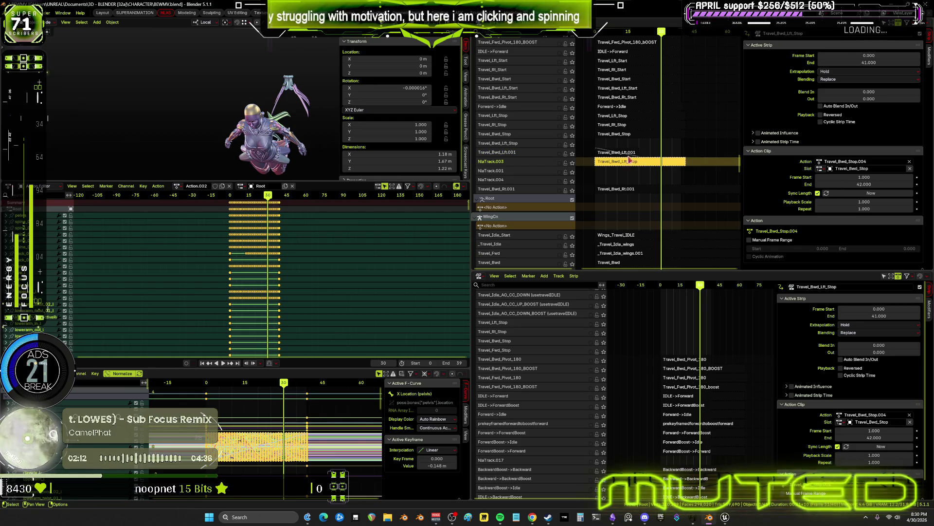
- Solo the Travel_Bwd_Lft.001 track, play it back alone, then turn solo off
{"action": "left_click", "coordinate": [631, 153]}
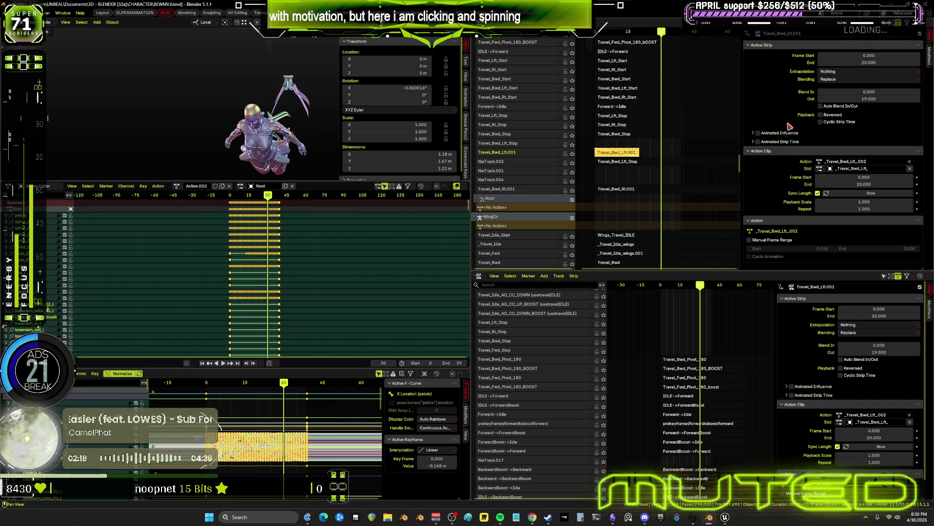
{"action": "left_click", "coordinate": [750, 142]}
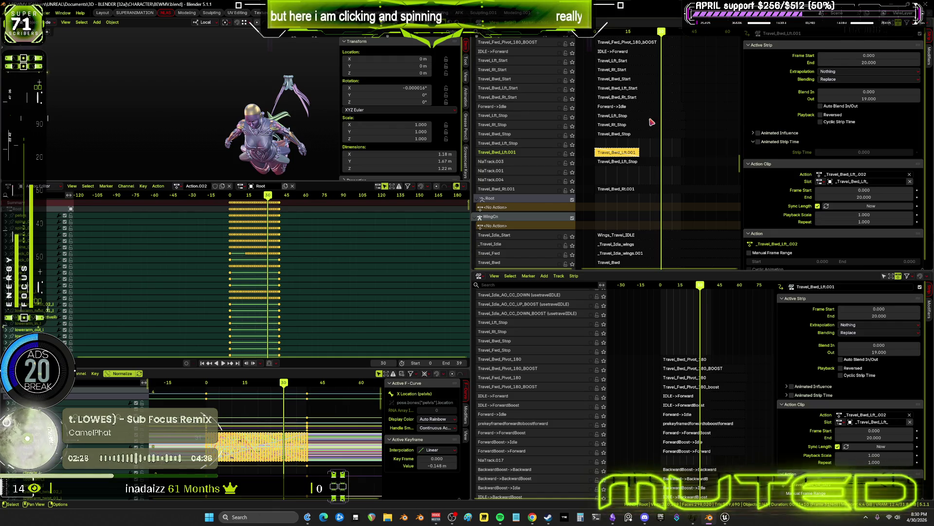
{"action": "left_click", "coordinate": [573, 154]}
{"action": "key", "text": "space"}
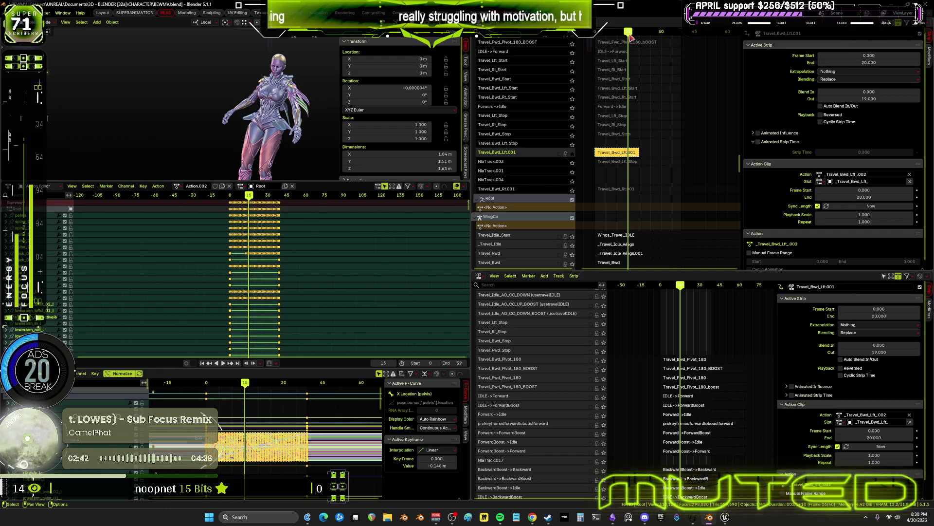
{"action": "left_click", "coordinate": [573, 154]}
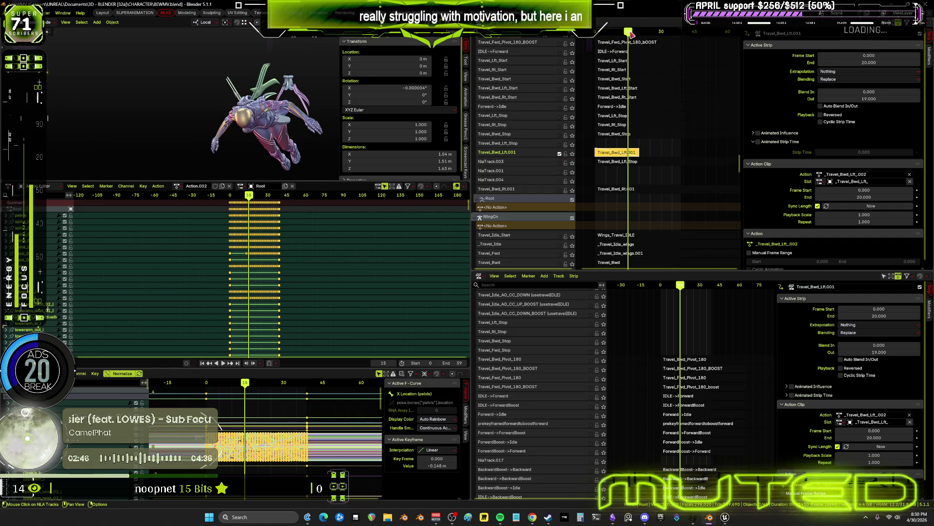
- Unlink Action.002 from the Action Editor and enable NlaTrack.003 so the NLA drives the pose
{"action": "mouse_move", "coordinate": [628, 32]}
{"action": "left_mouse_down"}
{"action": "mouse_move", "coordinate": [599, 45]}
{"action": "mouse_move", "coordinate": [640, 65]}
{"action": "left_mouse_up"}
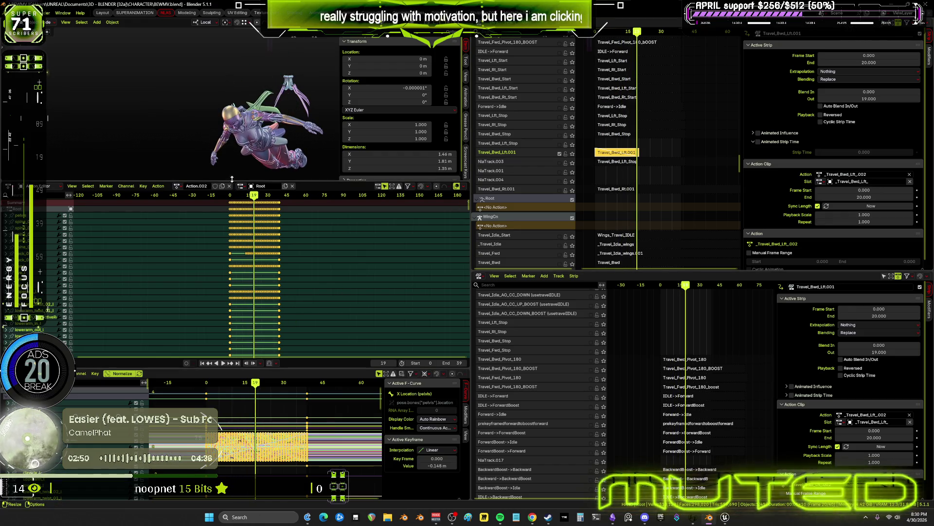
{"action": "left_click", "coordinate": [229, 186]}
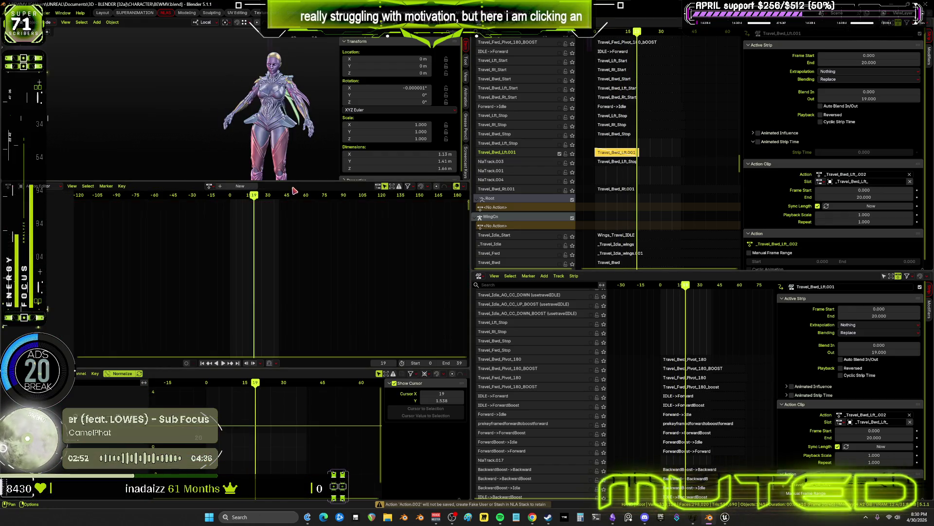
{"action": "left_click", "coordinate": [560, 164]}
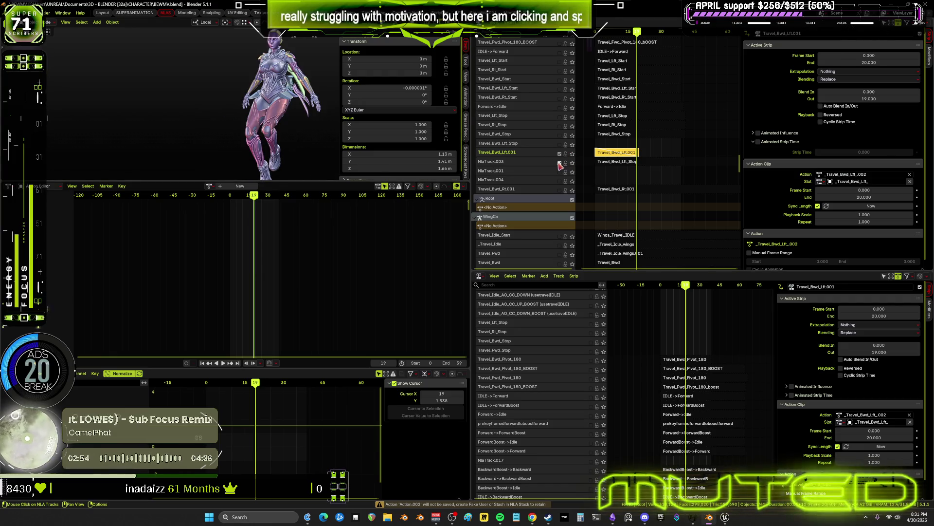
{"action": "mouse_move", "coordinate": [615, 34]}
{"action": "left_mouse_down"}
{"action": "mouse_move", "coordinate": [599, 32]}
{"action": "mouse_move", "coordinate": [659, 35]}
{"action": "mouse_move", "coordinate": [687, 52]}
{"action": "mouse_move", "coordinate": [620, 36]}
{"action": "mouse_move", "coordinate": [595, 44]}
{"action": "left_mouse_up"}
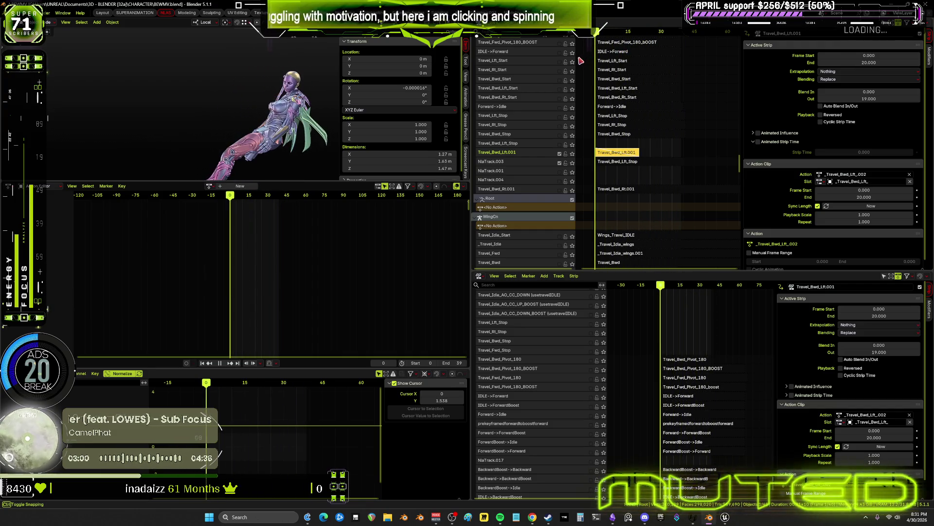
{"action": "double_click", "coordinate": [863, 98]}
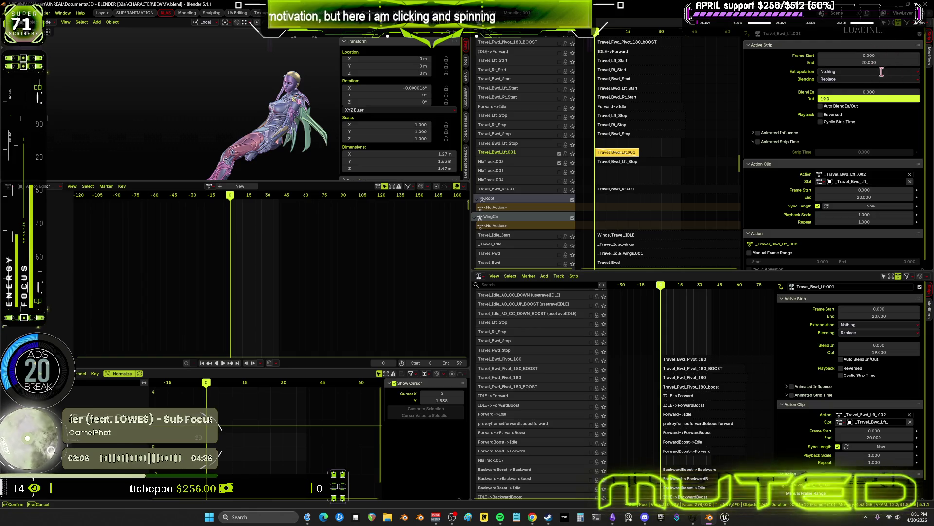
{"action": "left_click", "coordinate": [611, 162]}
{"action": "scroll", "coordinate": [614, 163], "scroll_direction": "up", "scroll_amount": 3}
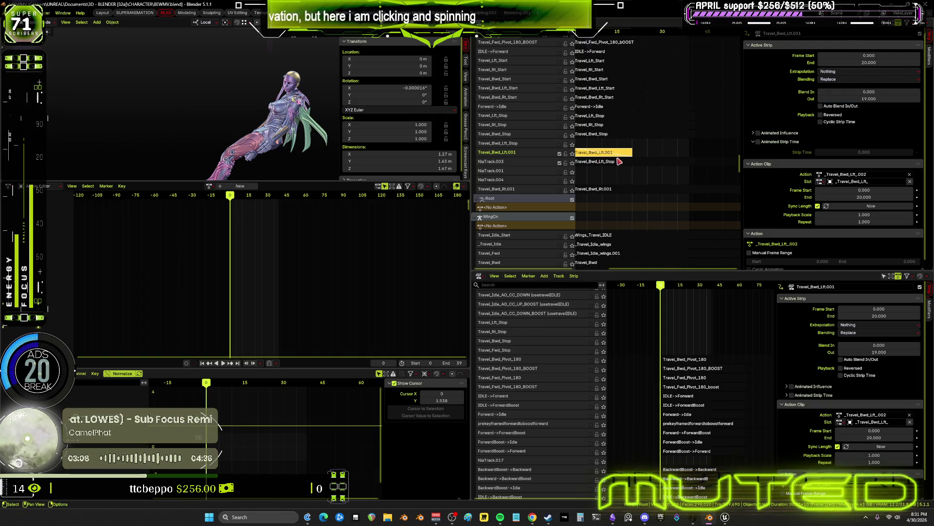
{"action": "middle_click_drag", "start_coordinate": [628, 167], "coordinate": [678, 171]}
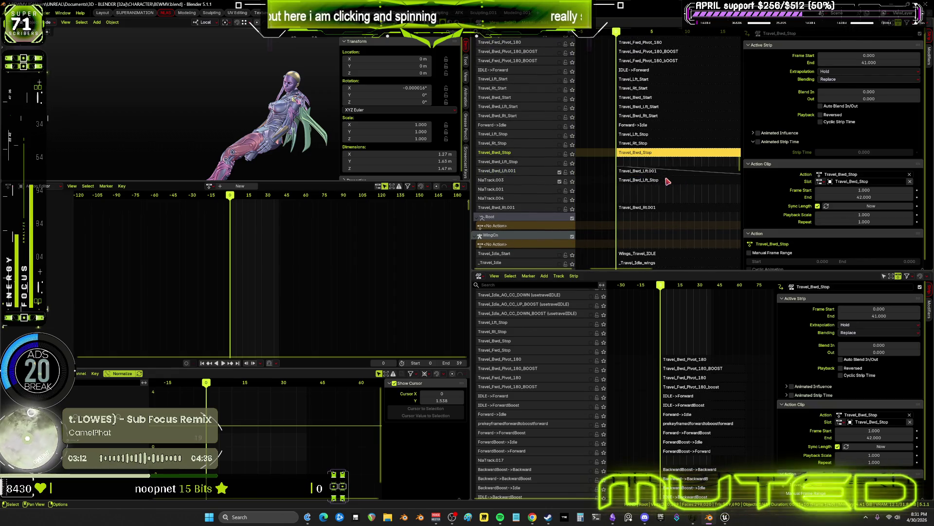
{"action": "left_click_drag", "start_coordinate": [869, 92], "coordinate": [883, 92]}
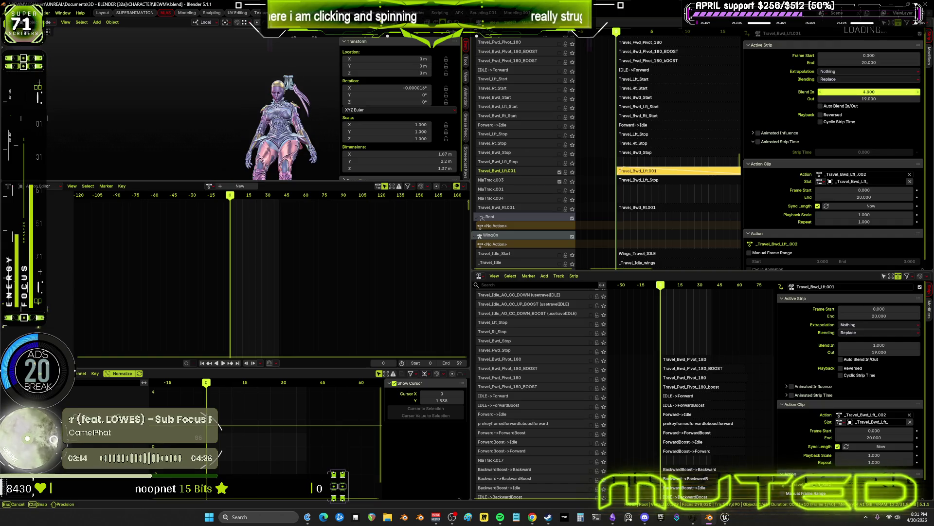
{"action": "key", "text": "Escape"}
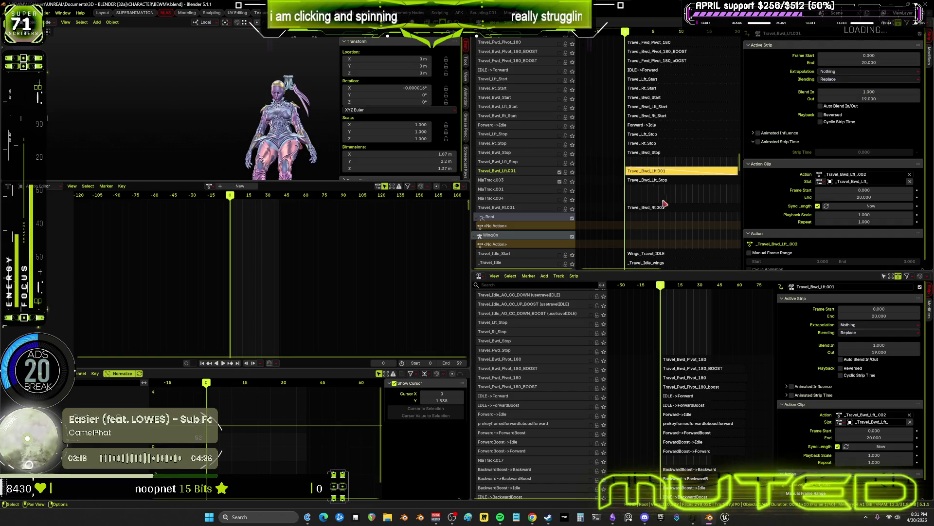
{"action": "mouse_move", "coordinate": [673, 159]}
{"action": "middle_mouse_down", "text": "ctrl"}
{"action": "mouse_move", "coordinate": [633, 214]}
{"action": "mouse_move", "coordinate": [643, 227]}
{"action": "middle_mouse_up", "text": "ctrl"}
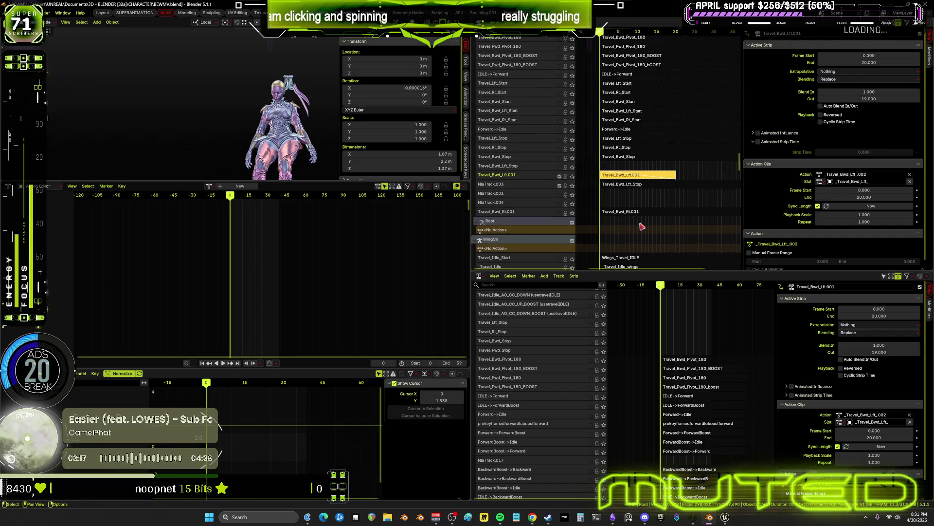
{"action": "left_click", "coordinate": [880, 93]}
{"action": "type", "text": "5"}
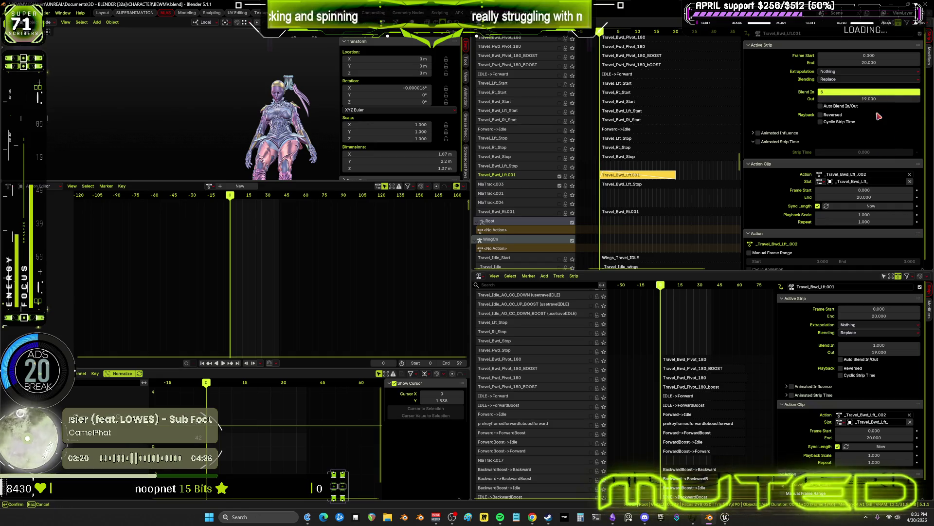
{"action": "key", "text": "Return"}
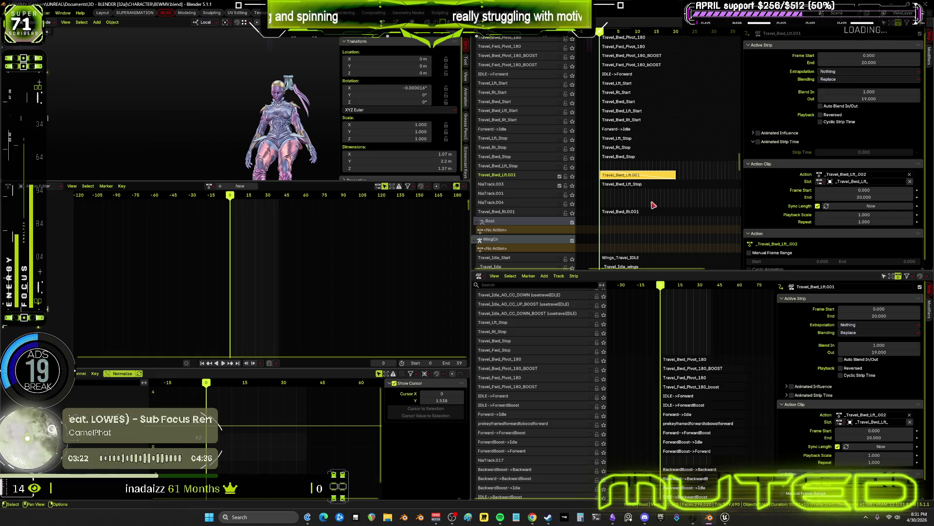
{"action": "left_click", "coordinate": [651, 203]}
{"action": "left_click", "coordinate": [622, 176]}
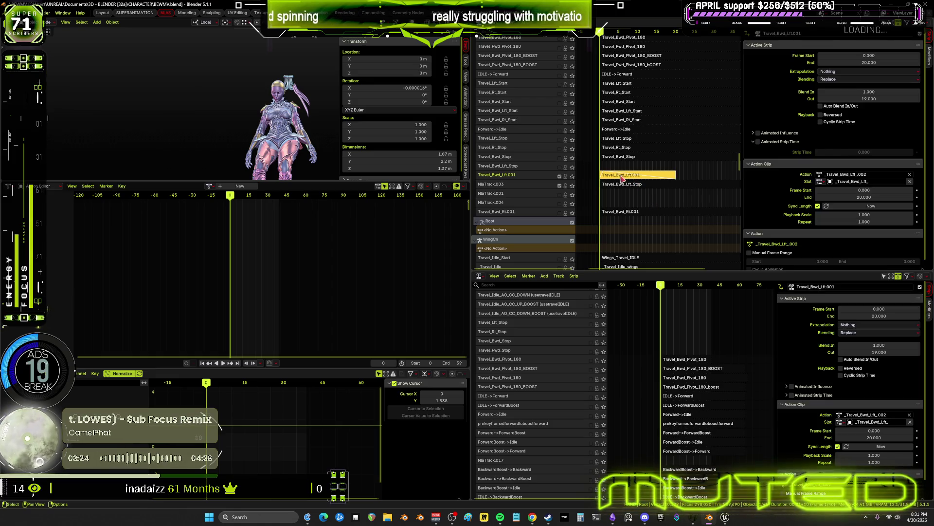
{"action": "left_click", "coordinate": [869, 92]}
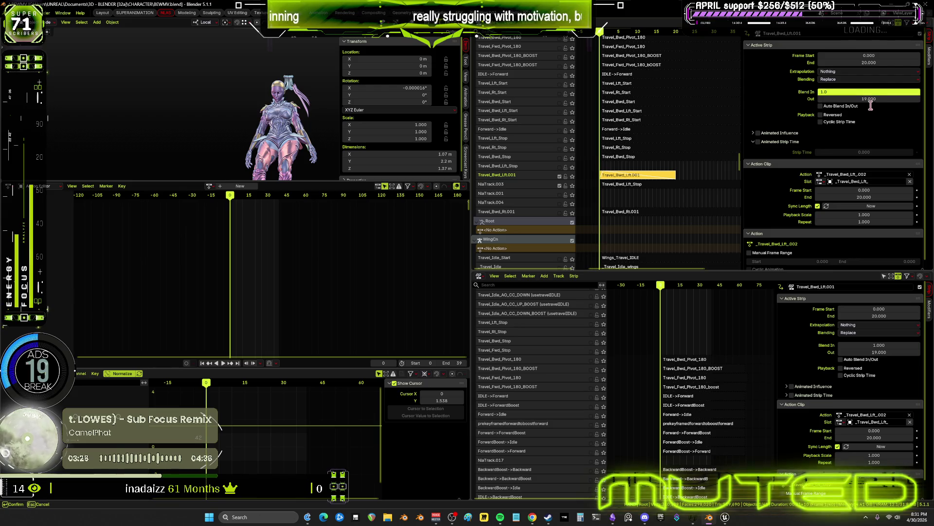
{"action": "type", "text": "0"}
{"action": "key", "text": "Return"}
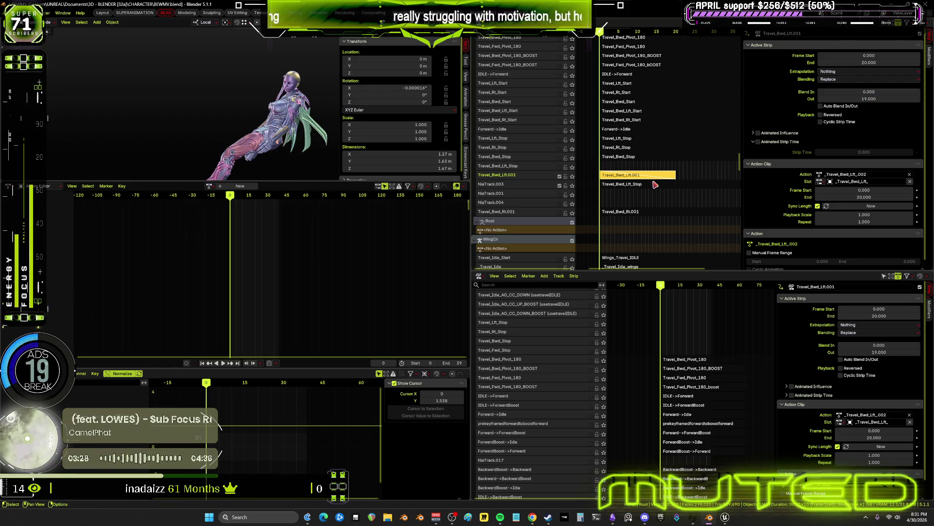
{"action": "left_click", "coordinate": [656, 185]}
{"action": "scroll", "coordinate": [659, 183], "scroll_direction": "up", "scroll_amount": 2}
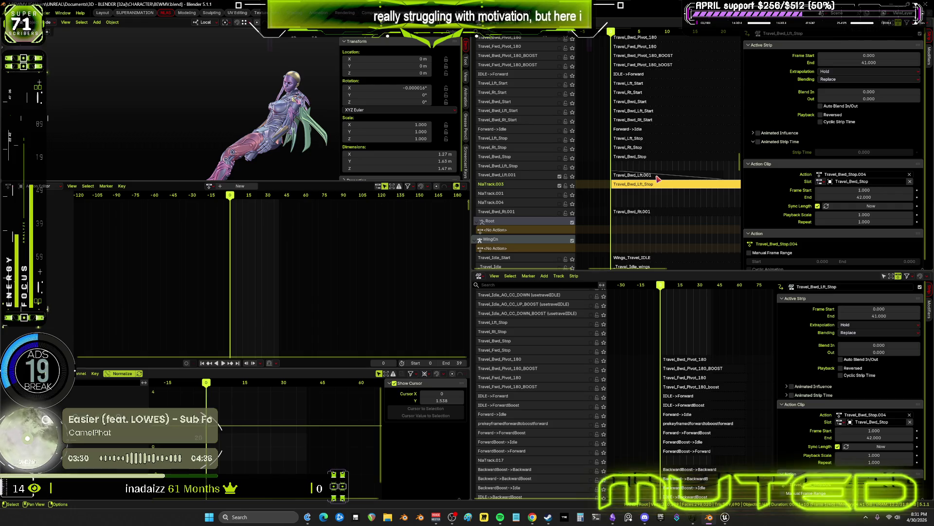
{"action": "left_click", "coordinate": [681, 176]}
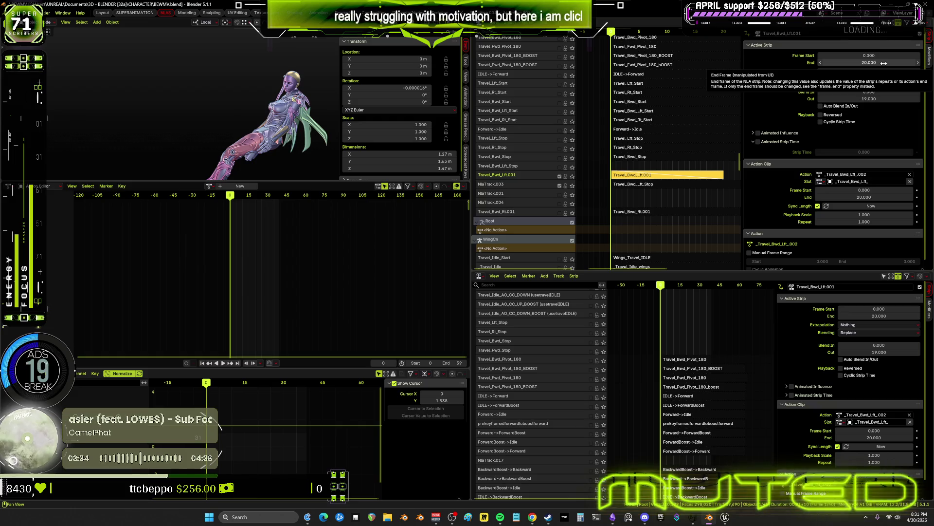
- Set the Travel_Bwd_Lft.001 strip's End frame to 25 in the Active Strip panel
{"action": "left_click", "coordinate": [876, 99]}
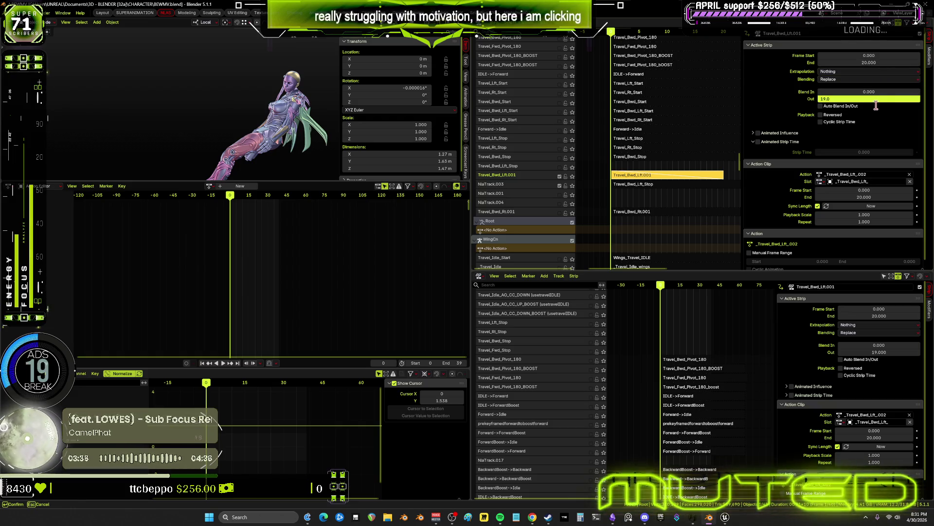
{"action": "left_click_drag", "start_coordinate": [882, 63], "coordinate": [882, 64]}
{"action": "type", "text": "25"}
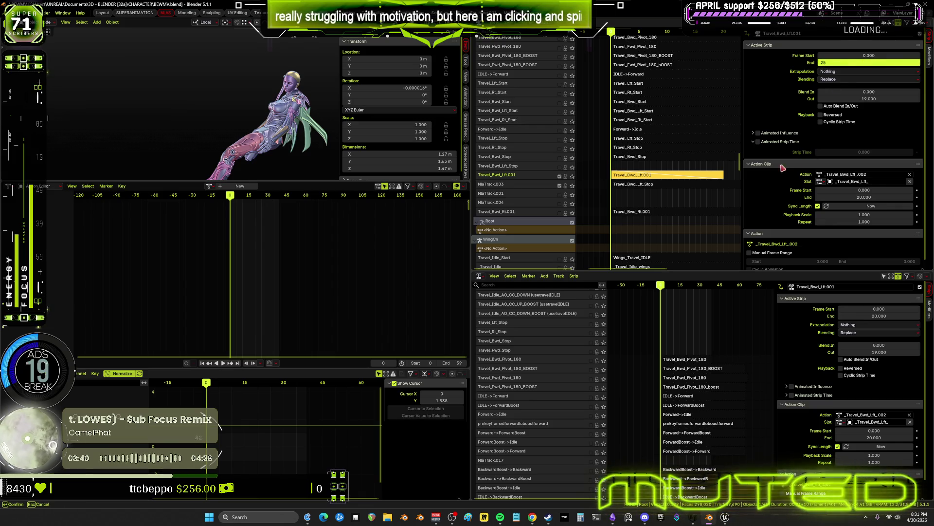
{"action": "key", "text": "Return"}
{"action": "key", "text": "Home"}
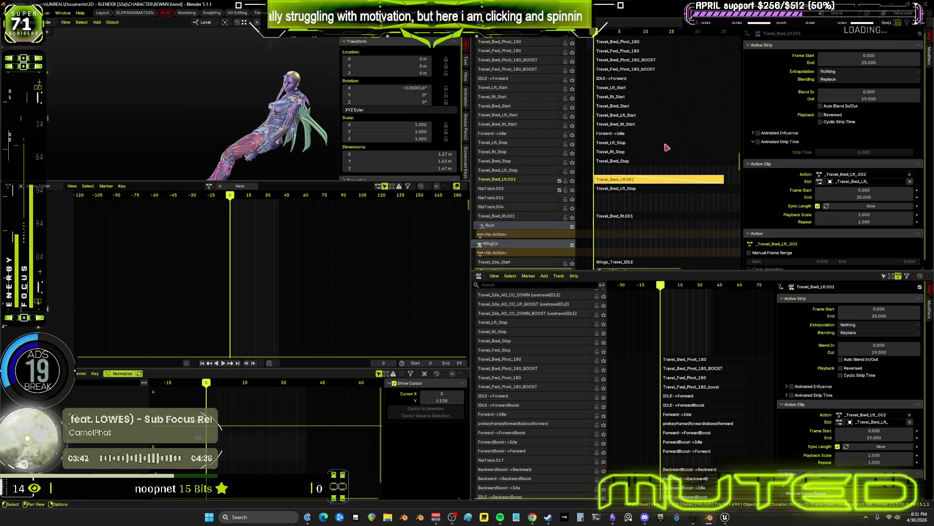
{"action": "left_click", "coordinate": [633, 199]}
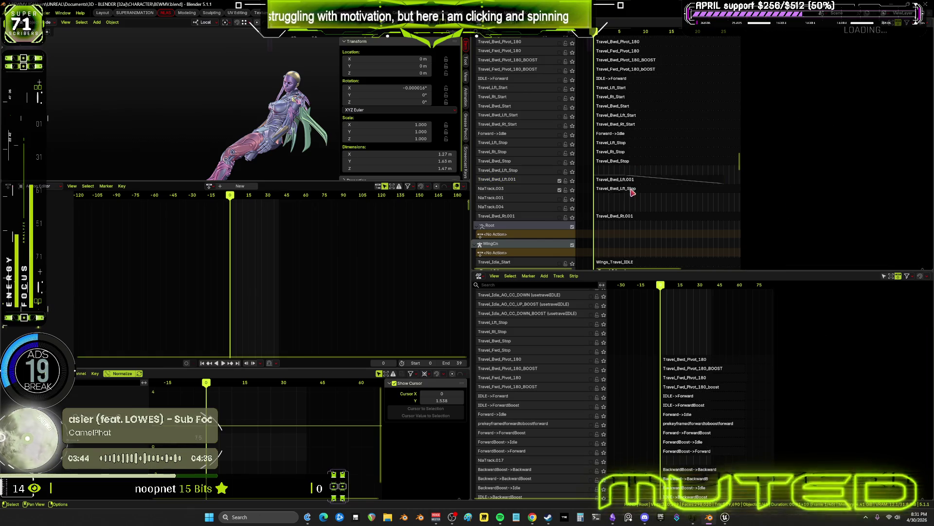
{"action": "mouse_move", "coordinate": [608, 32]}
{"action": "left_mouse_down"}
{"action": "mouse_move", "coordinate": [684, 44]}
{"action": "mouse_move", "coordinate": [590, 59]}
{"action": "left_mouse_up"}
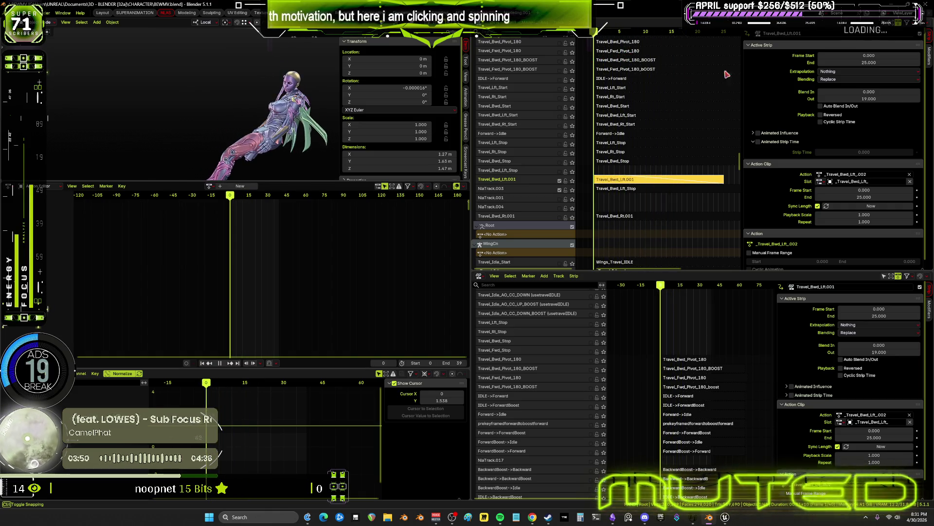
- Raise the strip's Blend Out to 25 frames and play the lengthened strip
{"action": "left_click_drag", "start_coordinate": [827, 99], "coordinate": [827, 99]}
{"action": "type", "text": "25"}
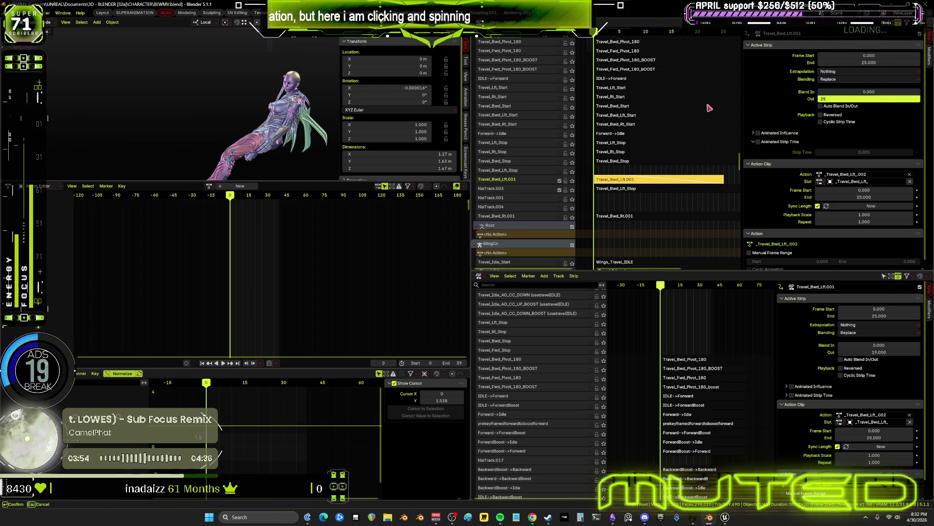
{"action": "key", "text": "Return"}
{"action": "mouse_move", "coordinate": [599, 31]}
{"action": "left_mouse_down"}
{"action": "mouse_move", "coordinate": [750, 68]}
{"action": "mouse_move", "coordinate": [588, 88]}
{"action": "mouse_move", "coordinate": [526, 173]}
{"action": "left_mouse_up"}
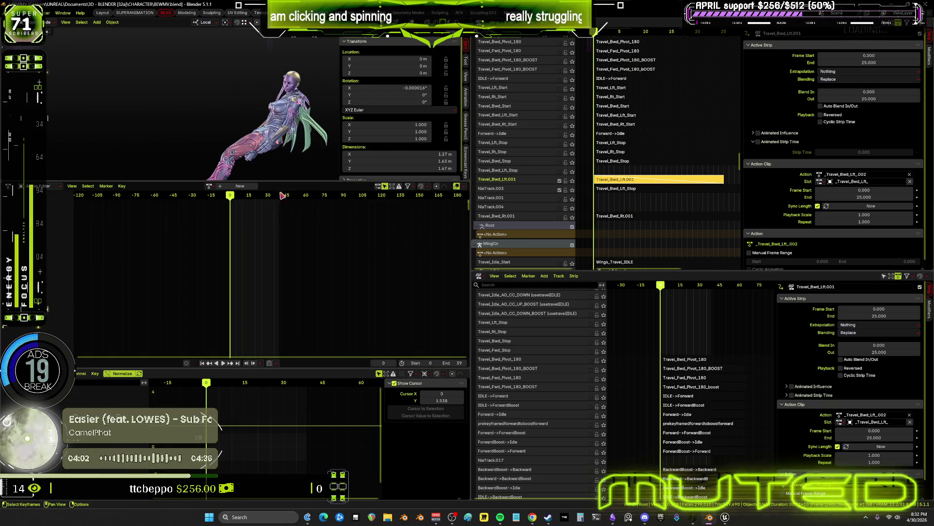
{"action": "key", "text": "space"}
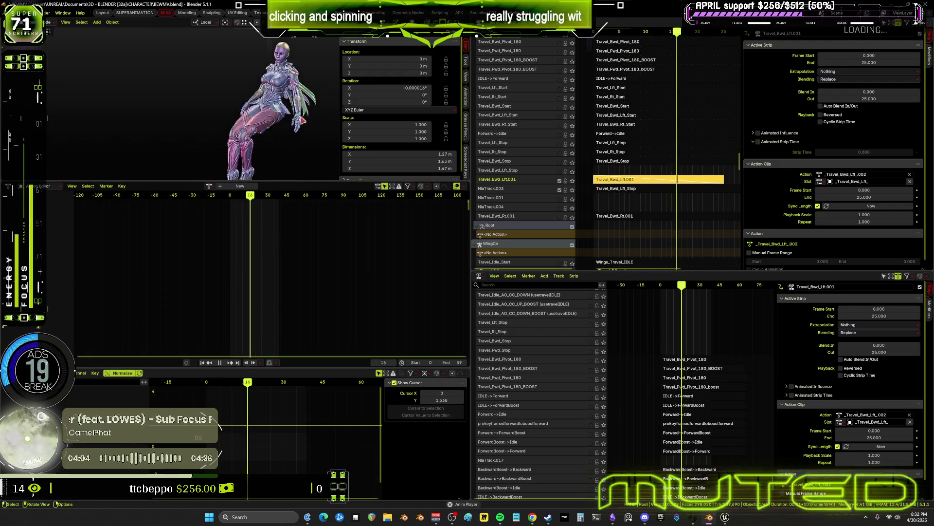
{"action": "key", "text": "ctrl+space"}
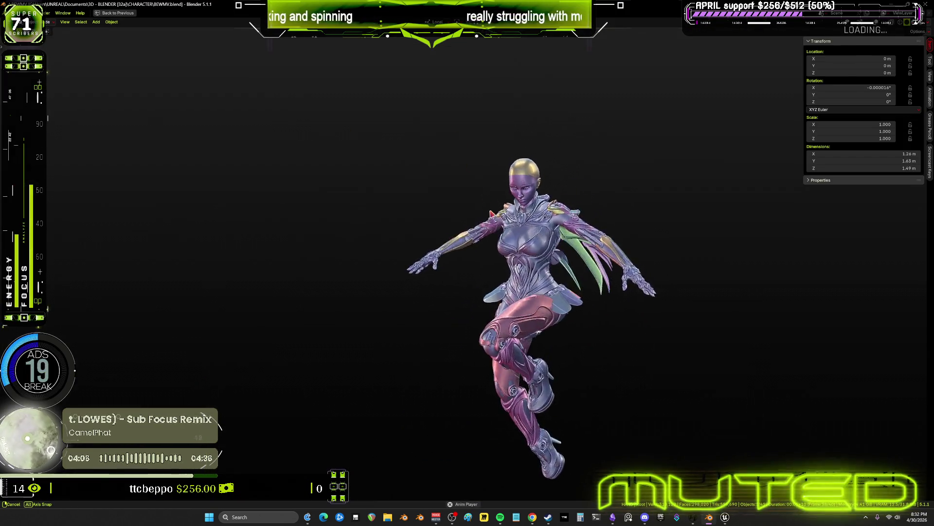
{"action": "middle_click_drag", "start_coordinate": [677, 246], "coordinate": [600, 223]}
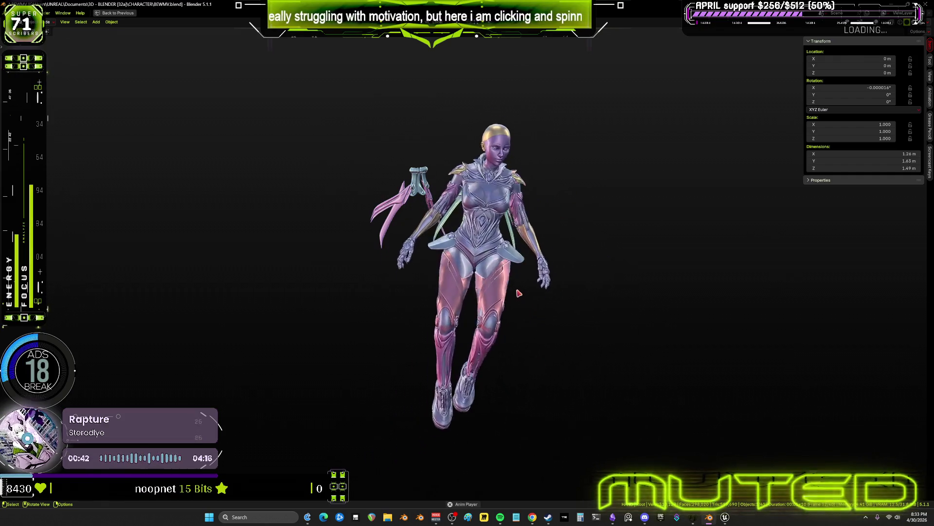
{"action": "key", "text": "ctrl+space"}
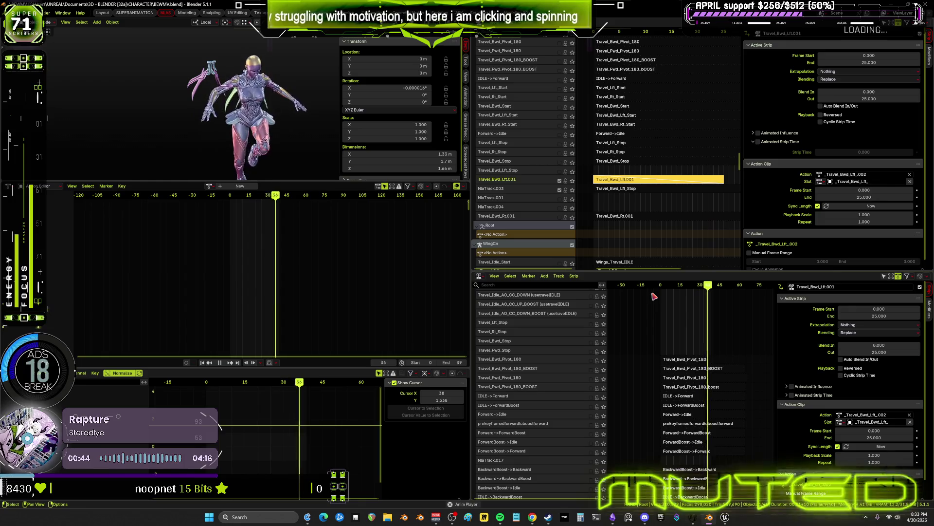
- Orbit around the animating character and inspect the enginessopened strip's settings
{"action": "middle_click_drag", "start_coordinate": [277, 131], "coordinate": [112, 141]}
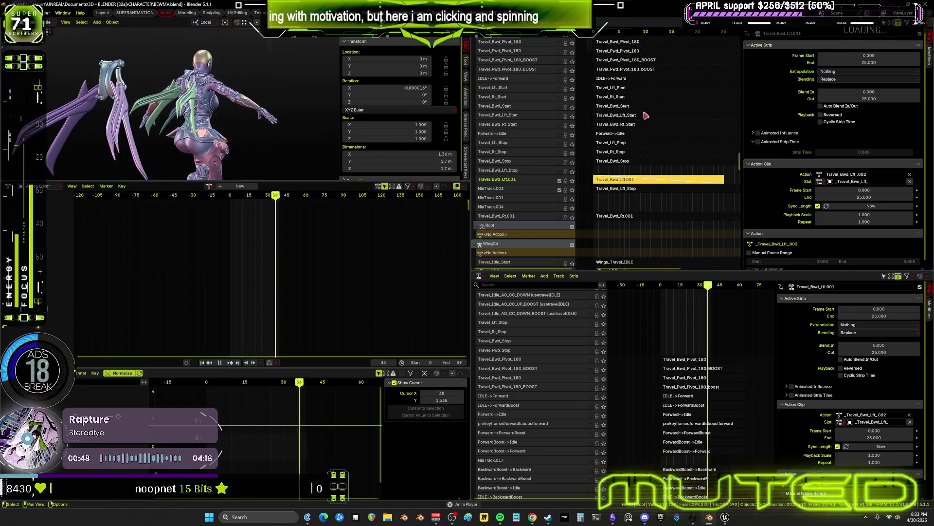
{"action": "scroll", "coordinate": [645, 115], "scroll_direction": "down", "scroll_amount": 3}
{"action": "scroll", "coordinate": [647, 113], "scroll_direction": "up", "scroll_amount": 6, "text": "shift"}
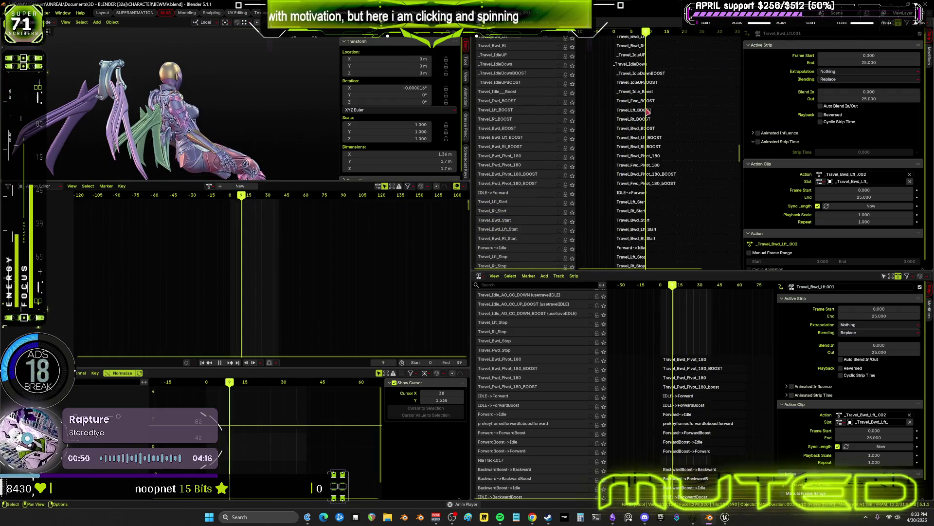
{"action": "scroll", "coordinate": [642, 91], "scroll_direction": "up", "scroll_amount": 10, "text": "shift"}
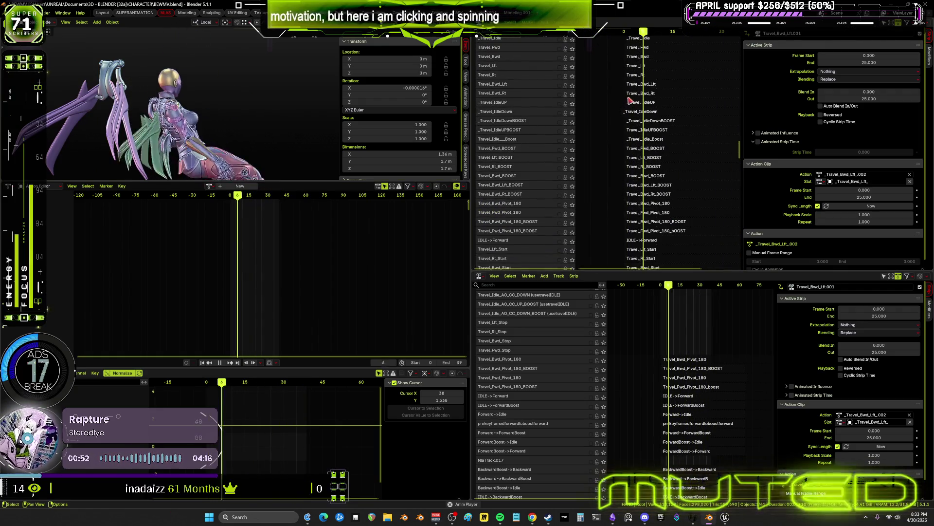
{"action": "scroll", "coordinate": [641, 198], "scroll_direction": "up", "scroll_amount": 12, "text": "shift"}
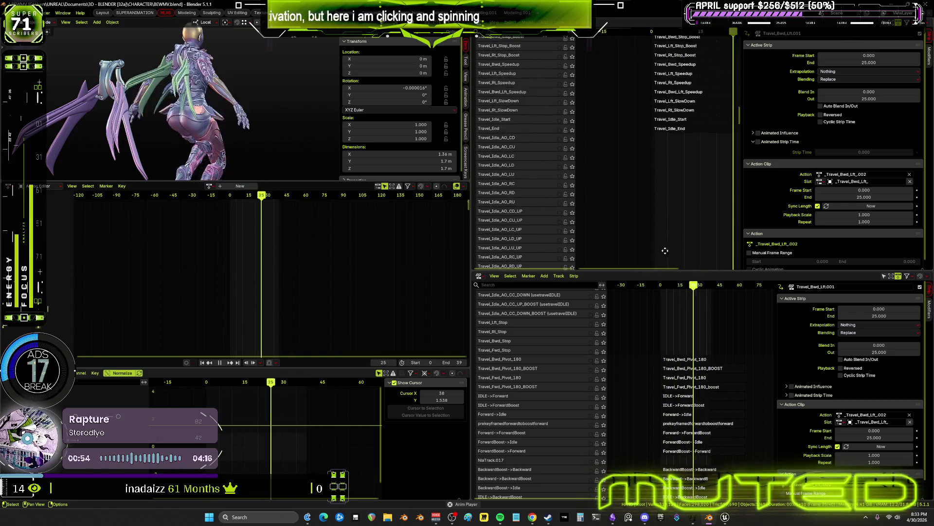
{"action": "scroll", "coordinate": [634, 235], "scroll_direction": "up", "scroll_amount": 15, "text": "shift"}
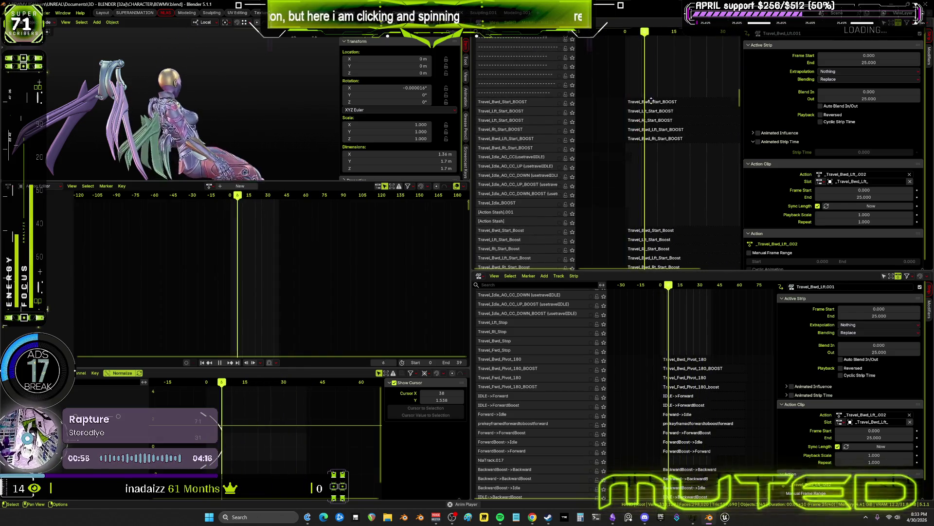
{"action": "scroll", "coordinate": [657, 116], "scroll_direction": "up", "scroll_amount": 15, "text": "shift"}
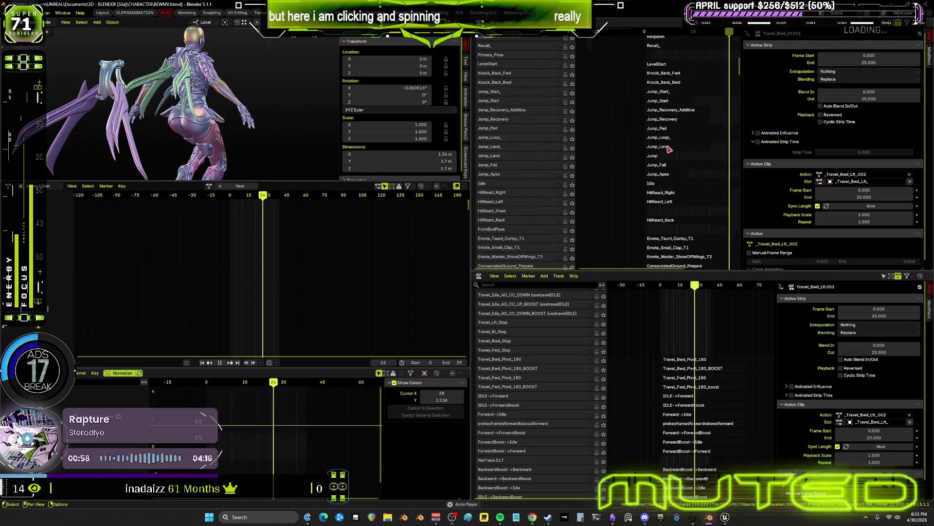
{"action": "scroll", "coordinate": [666, 181], "scroll_direction": "up", "scroll_amount": 15, "text": "shift"}
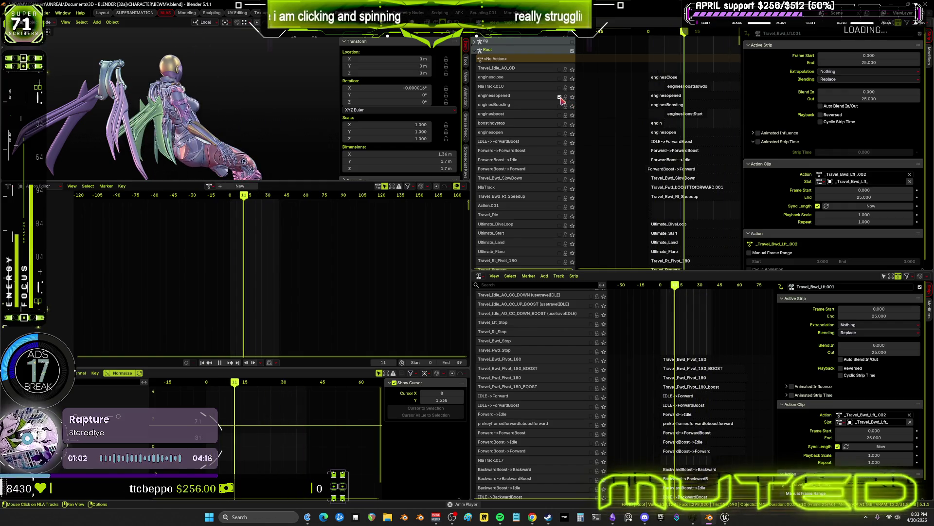
{"action": "left_click", "coordinate": [672, 96]}
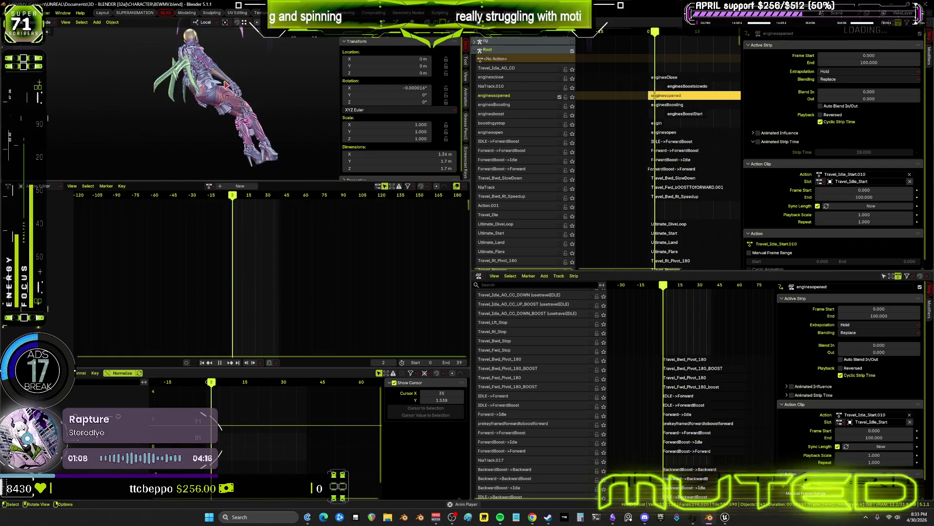
{"action": "middle_click_drag", "start_coordinate": [142, 116], "coordinate": [178, 102]}
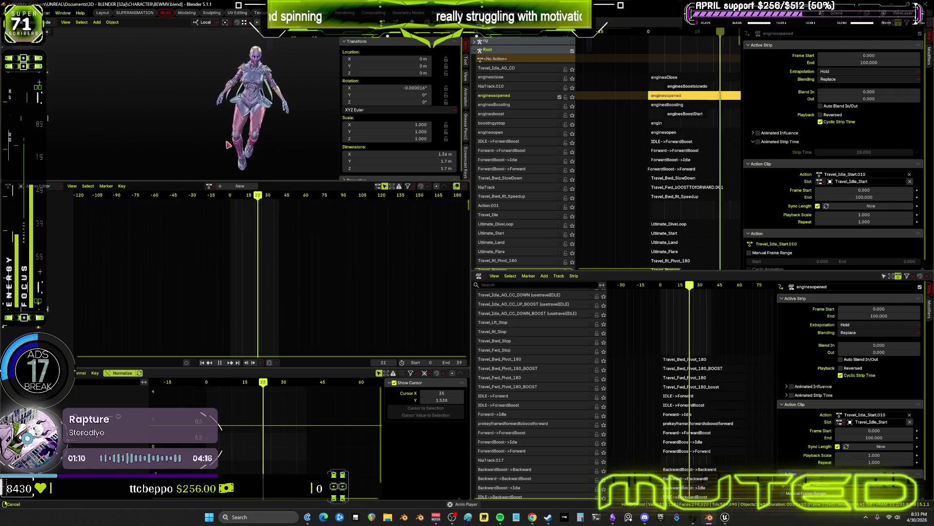
{"action": "middle_click_drag", "start_coordinate": [616, 161], "coordinate": [604, 129]}
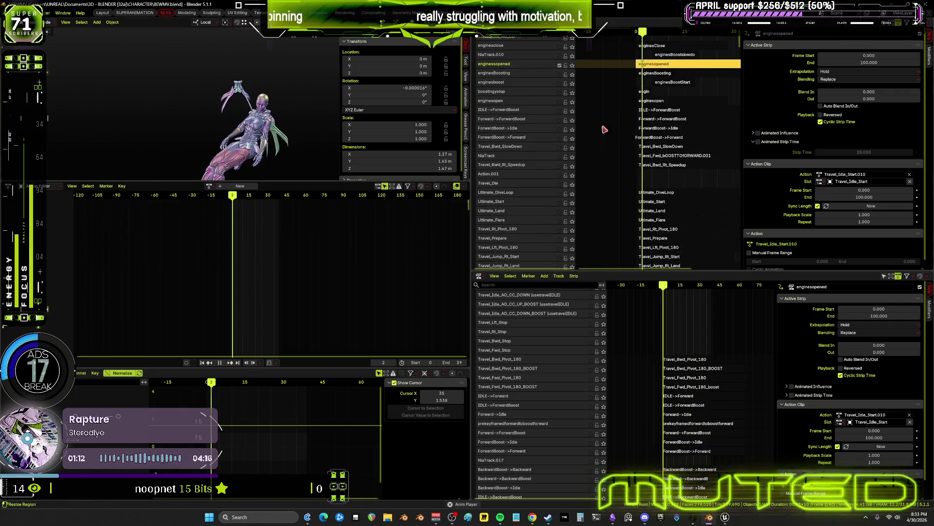
{"action": "middle_click_drag", "start_coordinate": [656, 192], "coordinate": [623, 238]}
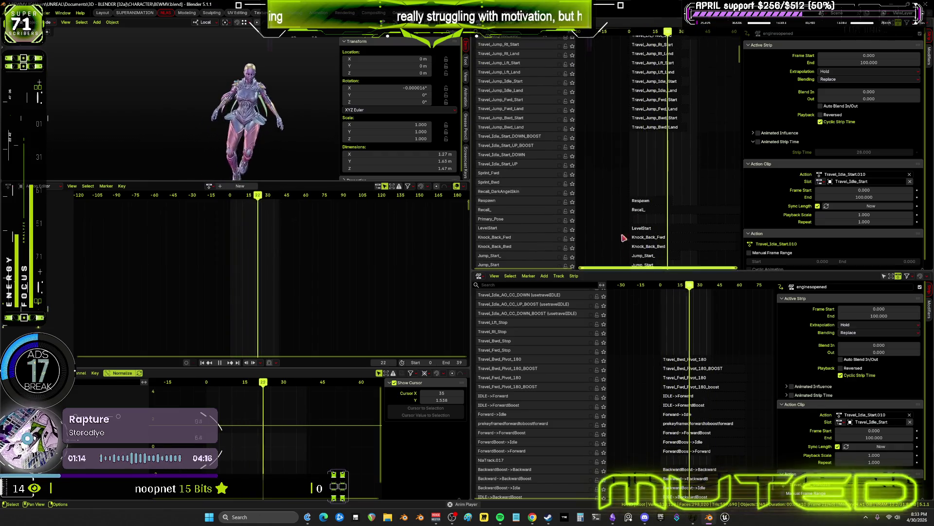
{"action": "scroll", "coordinate": [665, 218], "scroll_direction": "down", "scroll_amount": 10}
{"action": "scroll", "coordinate": [670, 221], "scroll_direction": "down", "scroll_amount": 10}
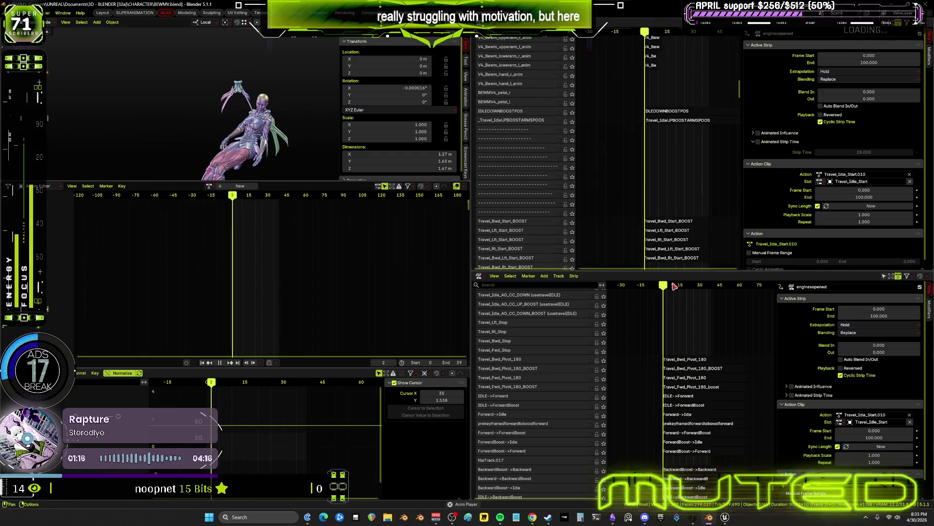
{"action": "scroll", "coordinate": [672, 240], "scroll_direction": "down", "scroll_amount": 8}
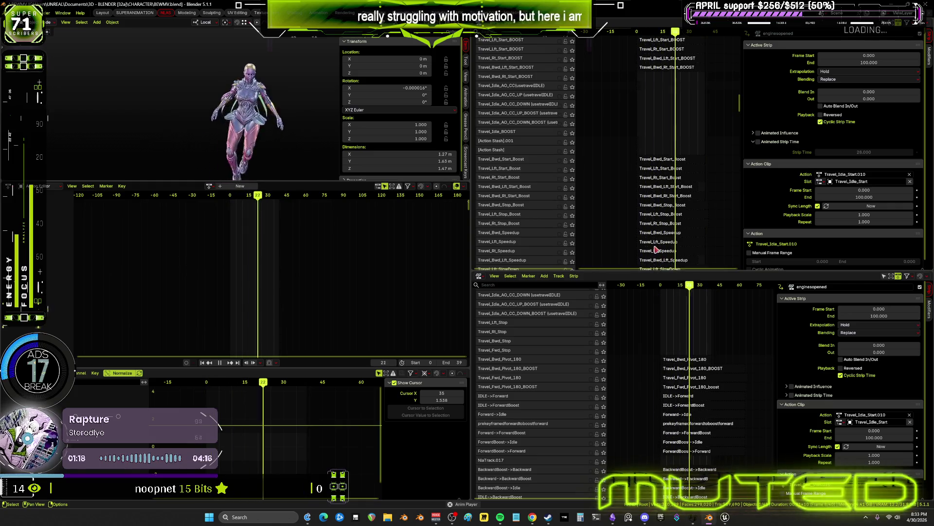
{"action": "scroll", "coordinate": [660, 243], "scroll_direction": "down", "scroll_amount": 15}
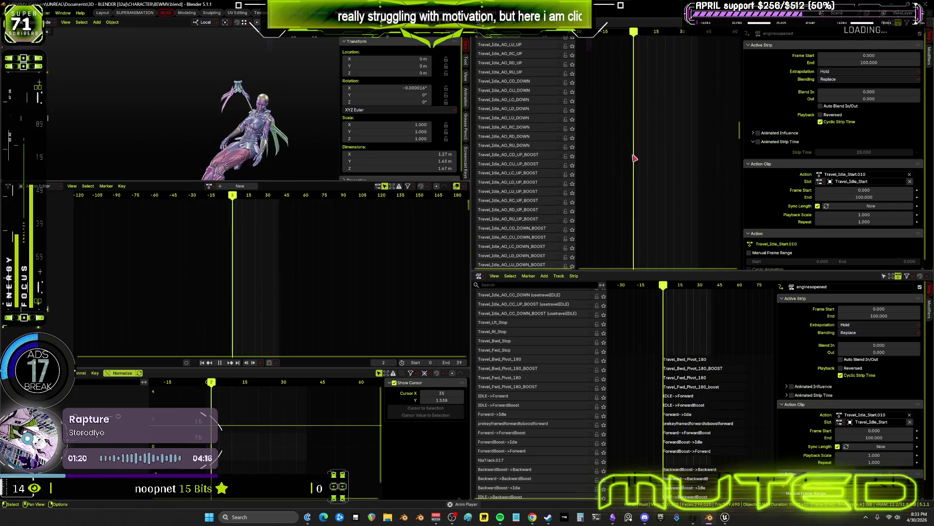
{"action": "scroll", "coordinate": [649, 218], "scroll_direction": "down", "scroll_amount": 8}
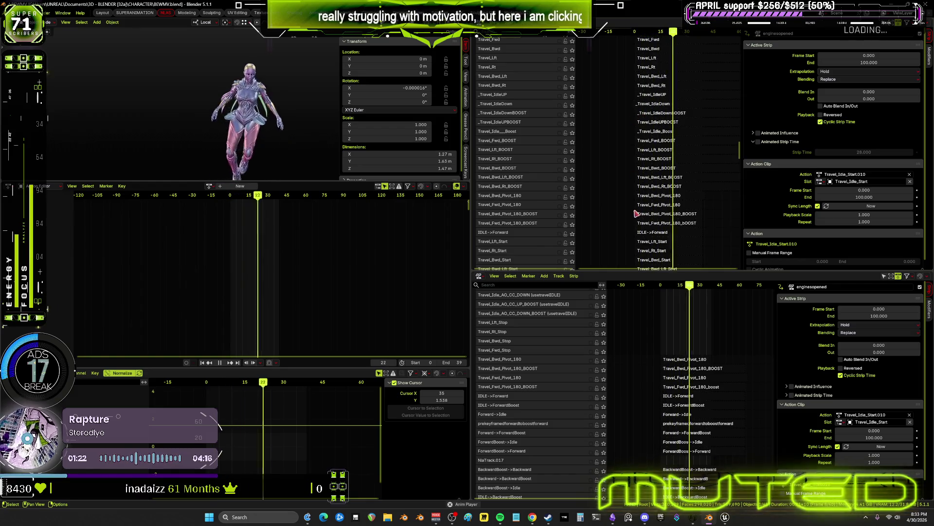
{"action": "scroll", "coordinate": [626, 204], "scroll_direction": "down", "scroll_amount": 5}
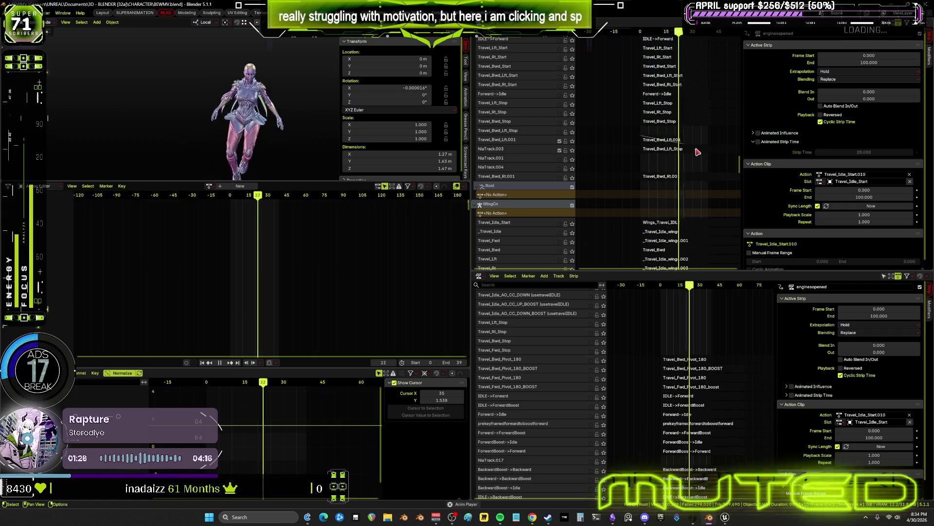
- Extend the playback End frame from 39 to 41 and maximize the 3D viewport
{"action": "left_click_drag", "start_coordinate": [455, 362], "coordinate": [469, 372]}
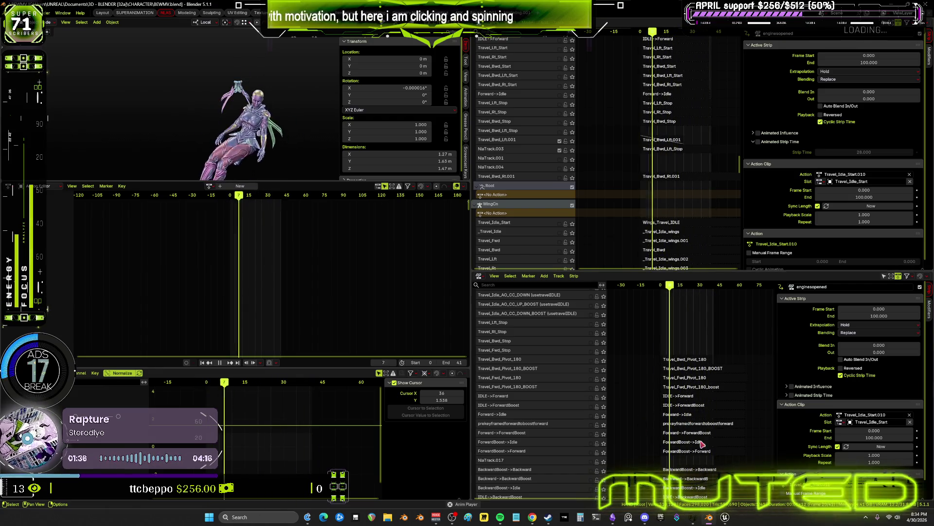
{"action": "middle_click_drag", "start_coordinate": [701, 444], "coordinate": [668, 448]}
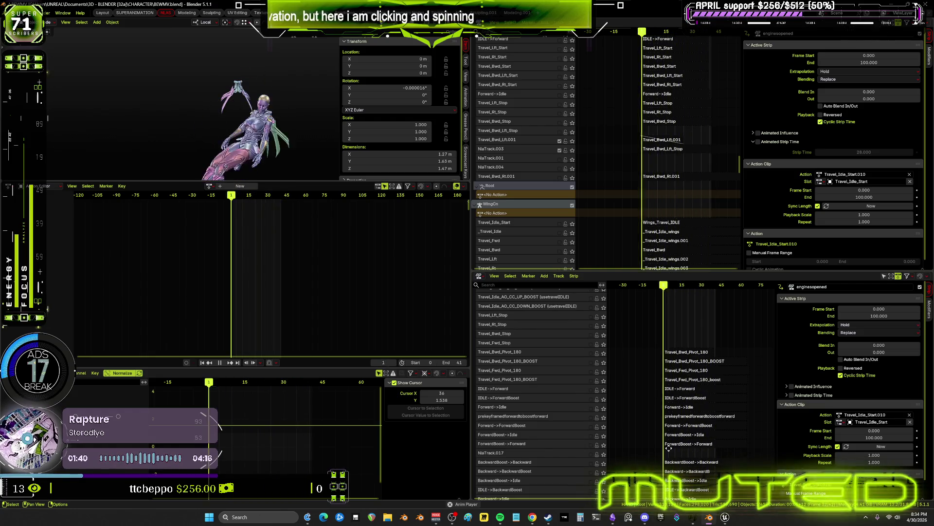
{"action": "mouse_move", "coordinate": [669, 448]}
{"action": "middle_mouse_down", "text": "ctrl"}
{"action": "mouse_move", "coordinate": [680, 330]}
{"action": "mouse_move", "coordinate": [672, 333]}
{"action": "mouse_move", "coordinate": [710, 358]}
{"action": "mouse_move", "coordinate": [729, 357]}
{"action": "middle_mouse_up", "text": "ctrl"}
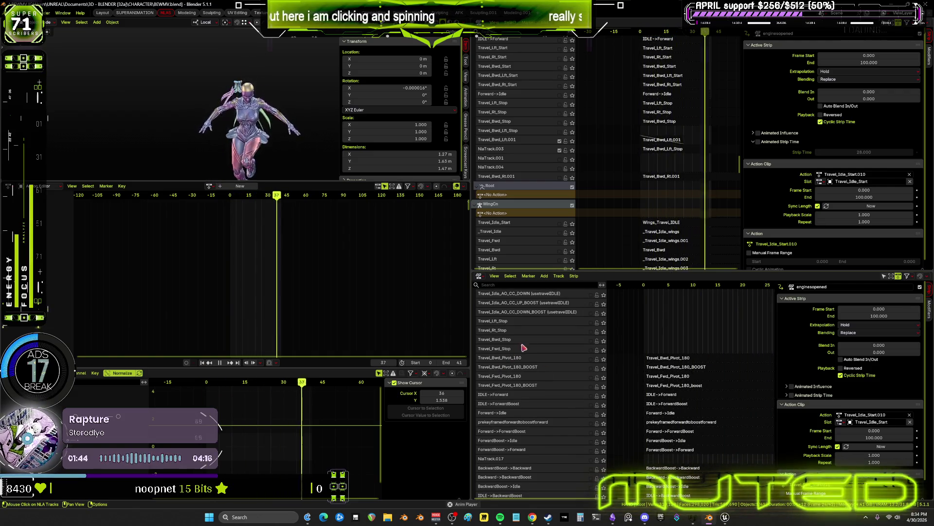
{"action": "middle_click_drag", "start_coordinate": [670, 460], "coordinate": [675, 378]}
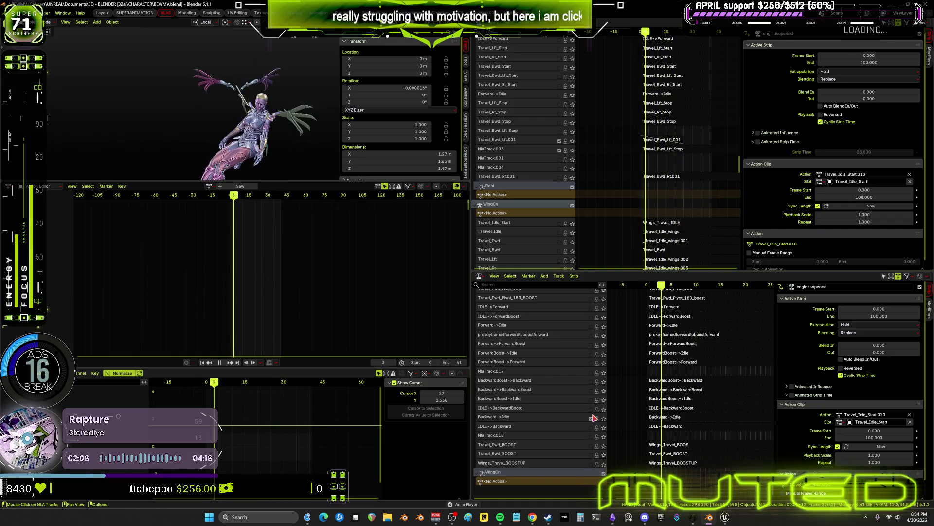
{"action": "key", "text": "ctrl+space"}
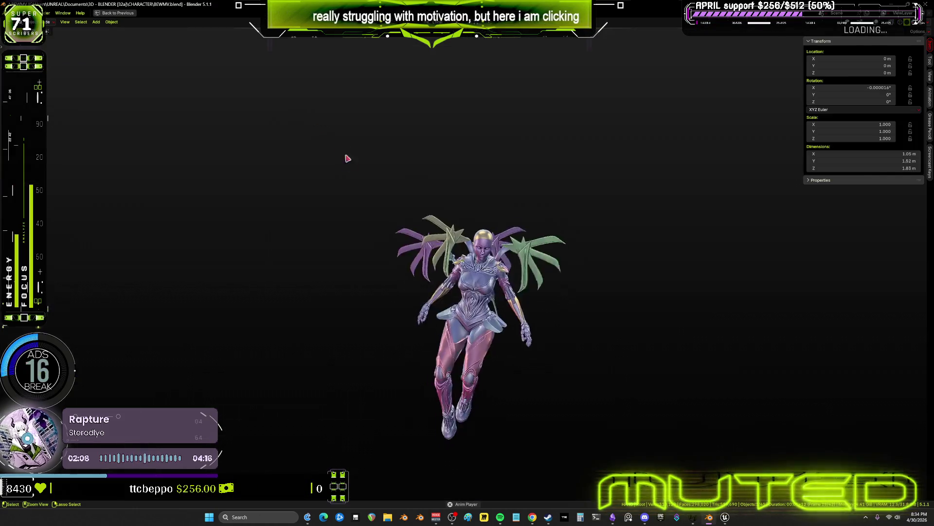
- Orbit to view the character's back, then restore the full multi-editor layout
{"action": "mouse_move", "coordinate": [347, 158]}
{"action": "middle_mouse_down"}
{"action": "mouse_move", "coordinate": [385, 205]}
{"action": "mouse_move", "coordinate": [573, 309]}
{"action": "mouse_move", "coordinate": [553, 310]}
{"action": "middle_mouse_up"}
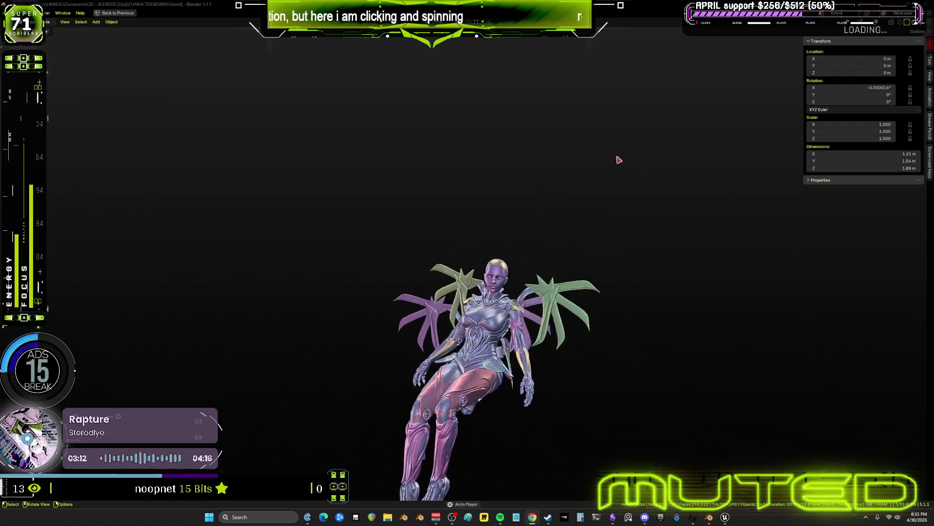
{"action": "key", "text": "ctrl+space"}
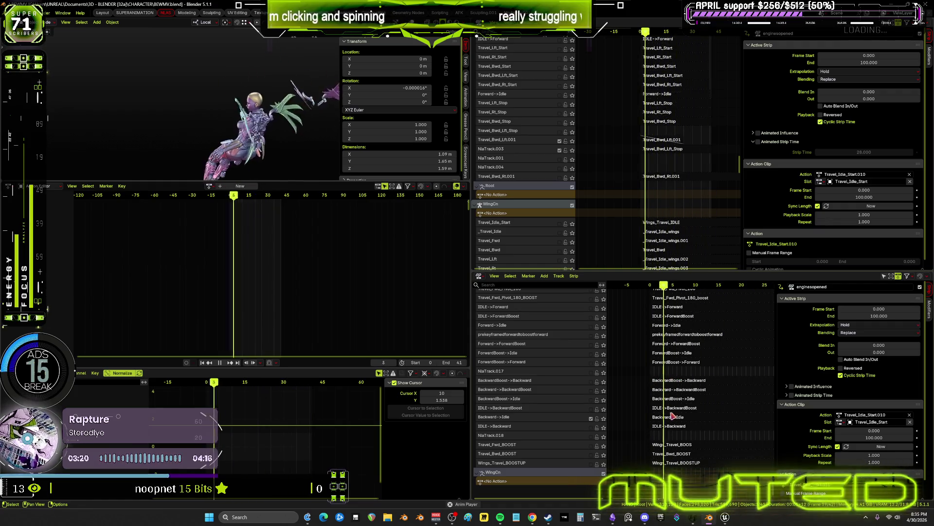
- Stop playback and tweak the Travel_Bwd_Lft_Stop strip in Pose mode at frame 0
{"action": "scroll", "coordinate": [682, 416], "scroll_direction": "right", "scroll_amount": 5}
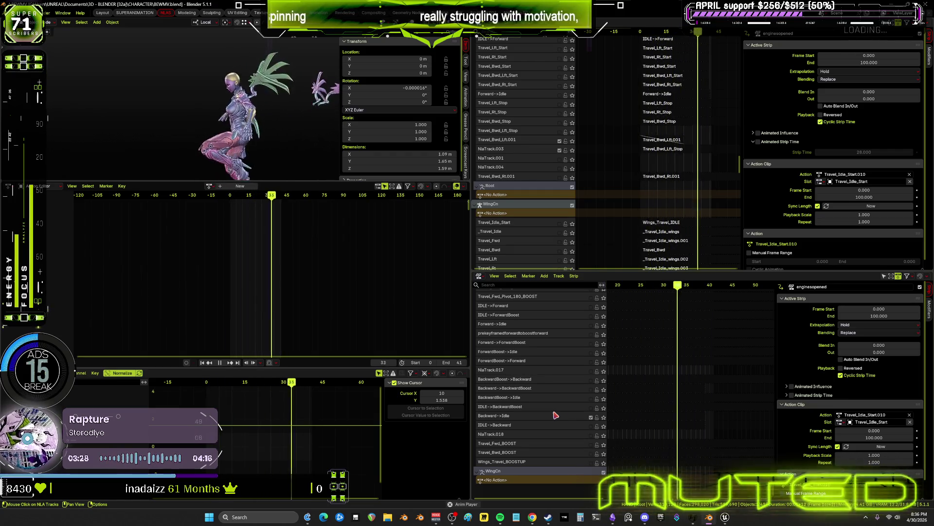
{"action": "scroll", "coordinate": [526, 219], "scroll_direction": "up", "scroll_amount": 3}
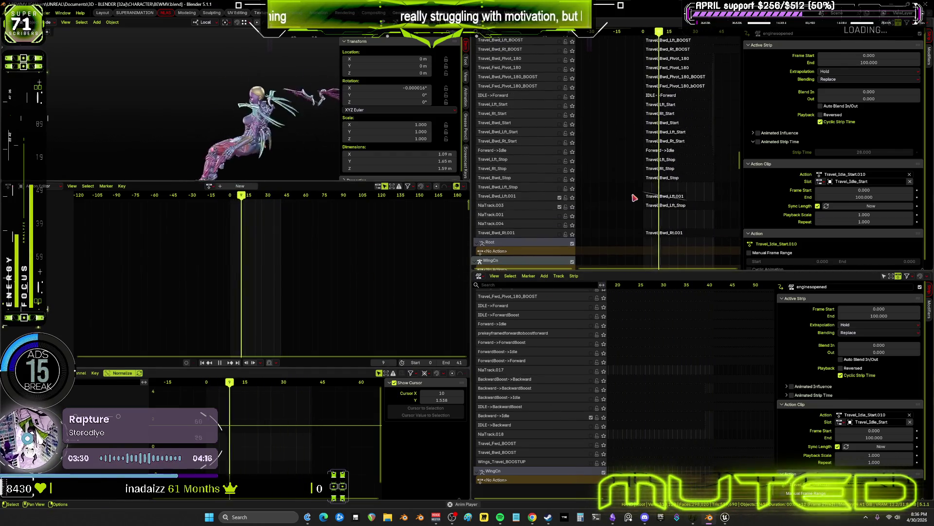
{"action": "scroll", "coordinate": [652, 207], "scroll_direction": "up", "scroll_amount": 3}
{"action": "scroll", "coordinate": [652, 207], "scroll_direction": "down", "scroll_amount": 2}
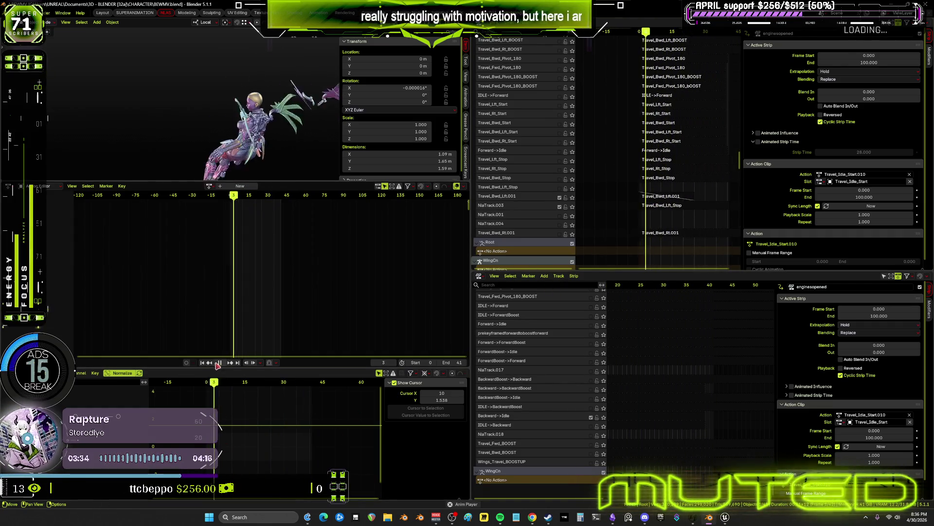
{"action": "key", "text": "Escape"}
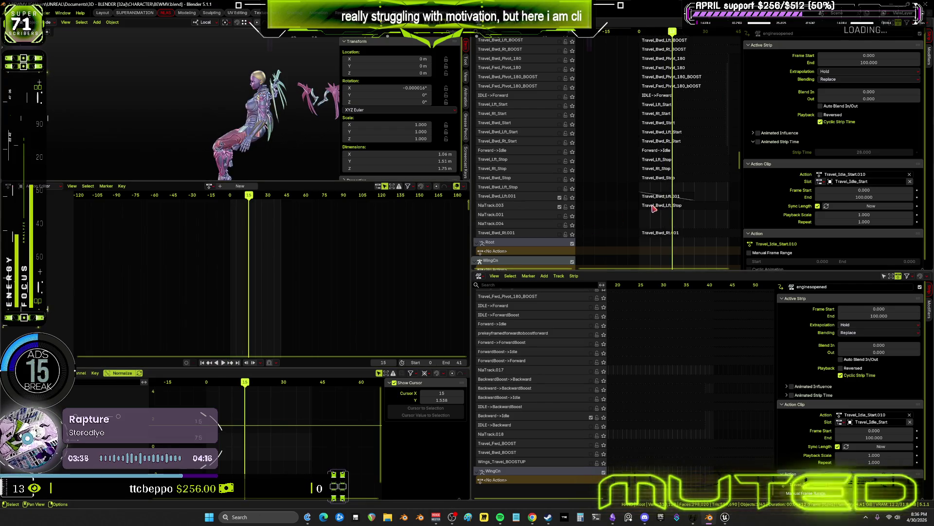
{"action": "left_click", "coordinate": [659, 206]}
{"action": "middle_click_drag", "start_coordinate": [660, 206], "coordinate": [643, 207]}
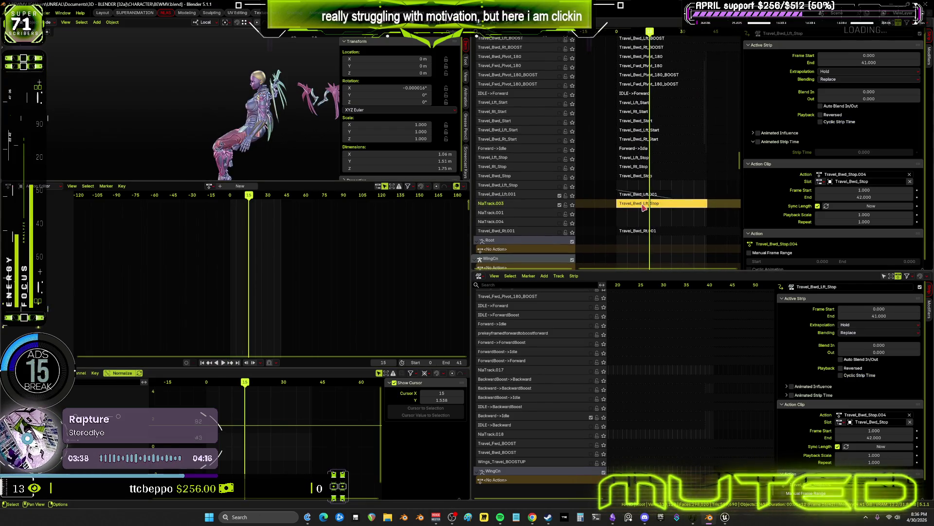
{"action": "key", "text": "Tab"}
{"action": "key", "text": "ctrl+Tab"}
{"action": "key", "text": "shift+Left"}
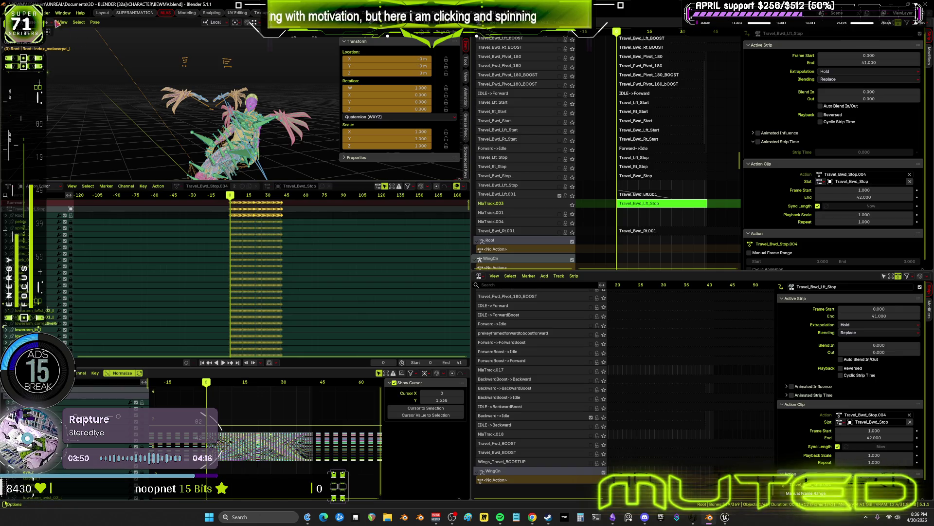
- Bake the strip's pose action over frames 0 to 41 with Bake Action
{"action": "left_click", "coordinate": [93, 22]}
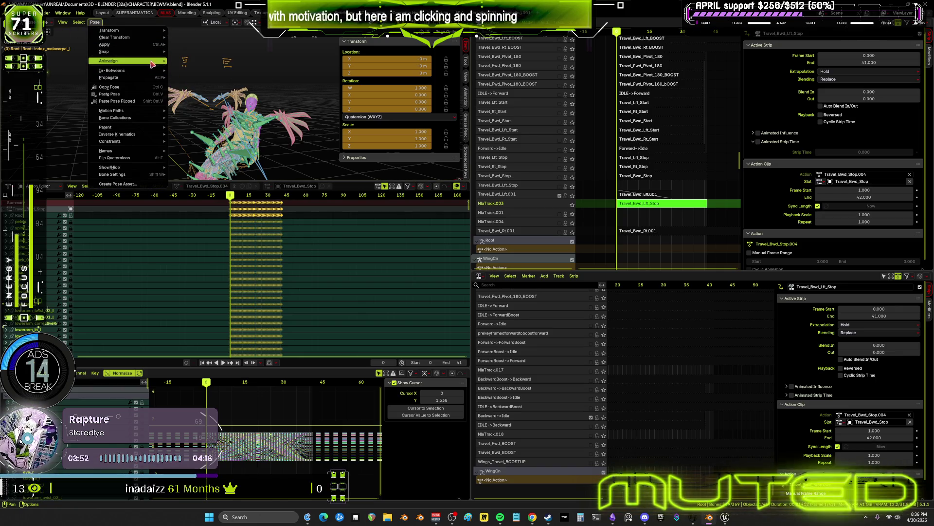
{"action": "mouse_move", "coordinate": [151, 62]}
{"action": "left_click", "coordinate": [194, 99]}
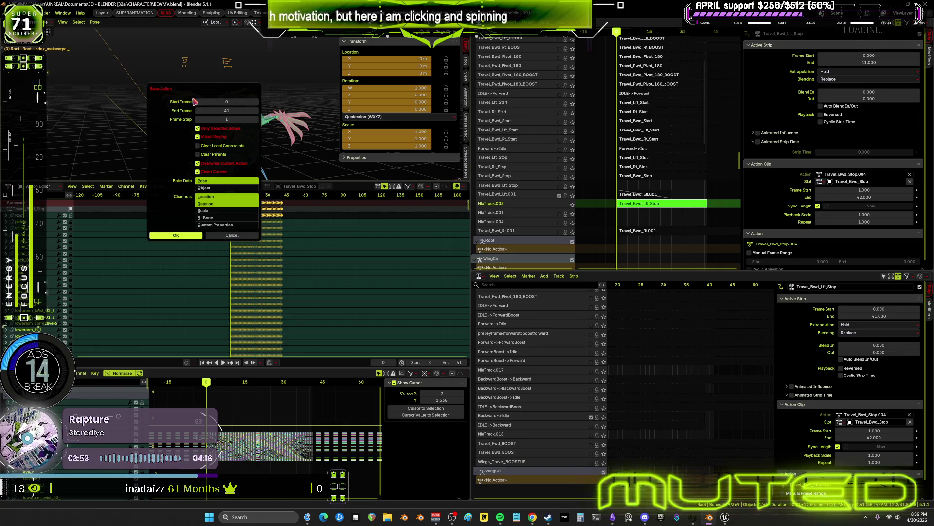
{"action": "left_click", "coordinate": [186, 237]}
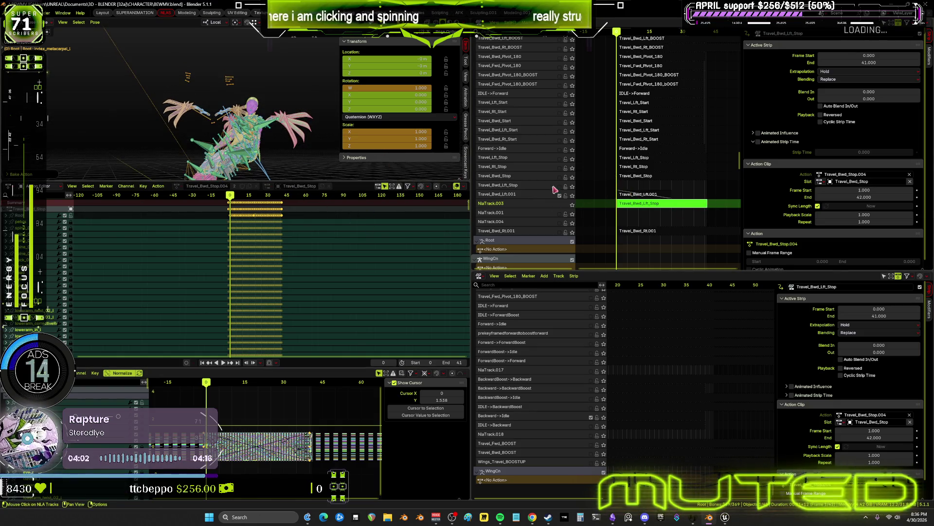
- Exit tweak mode and set the Travel_Bwd_Lft_Stop strip to span frames 0 to 41
{"action": "key", "text": "Tab"}
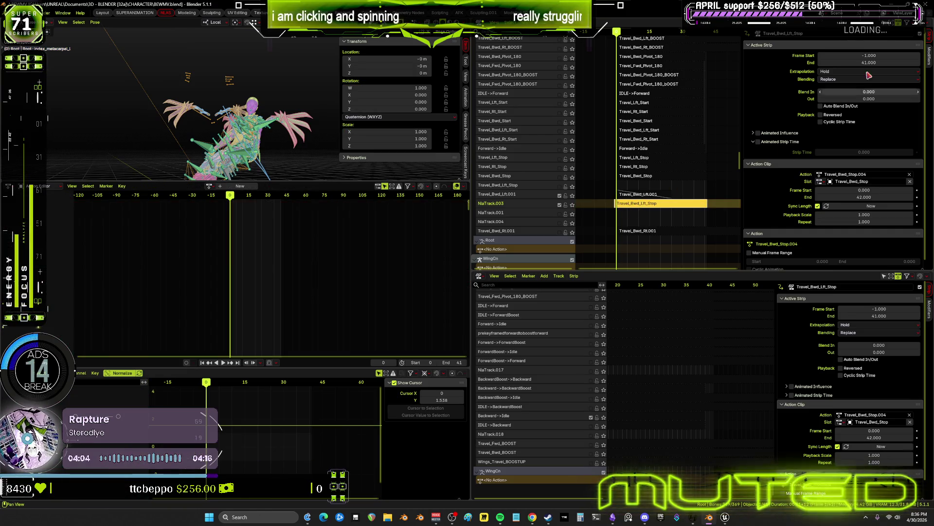
{"action": "double_click", "coordinate": [883, 56]}
{"action": "type", "text": "0"}
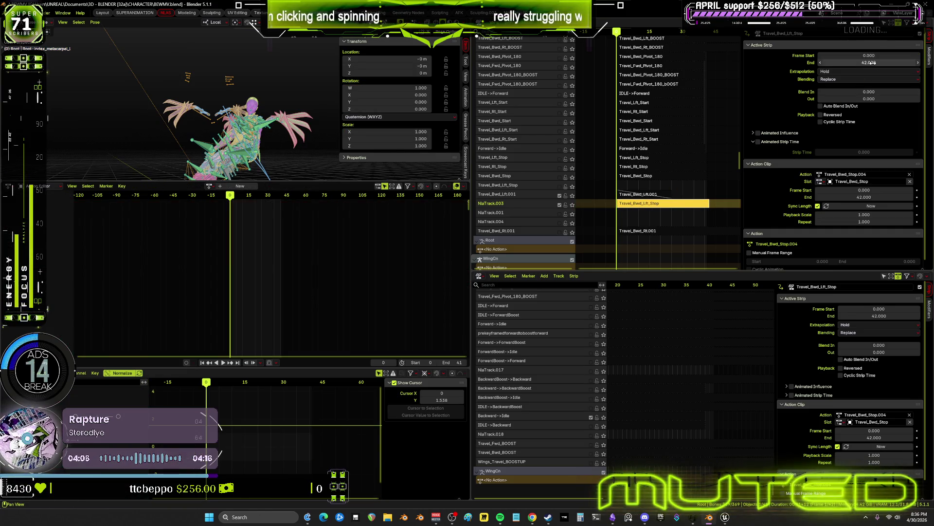
{"action": "double_click", "coordinate": [872, 63]}
{"action": "type", "text": "1"}
{"action": "key", "text": "Return"}
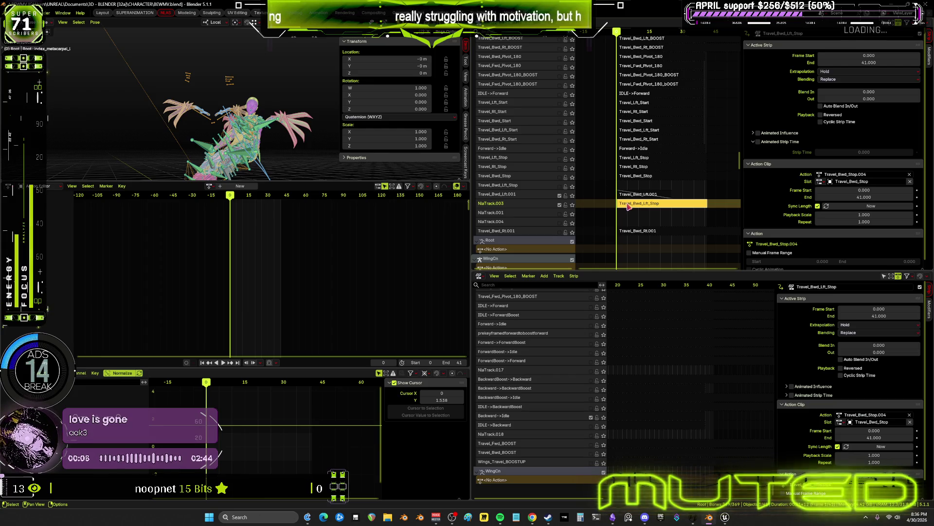
- Reset the nudged strip's Frame Start back to 0
{"action": "key", "text": "g"}
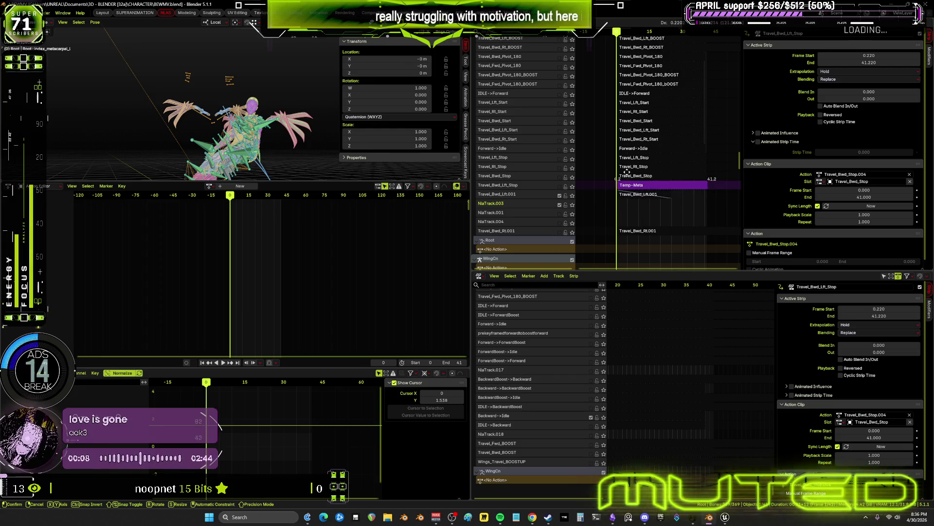
{"action": "left_click", "coordinate": [703, 167]}
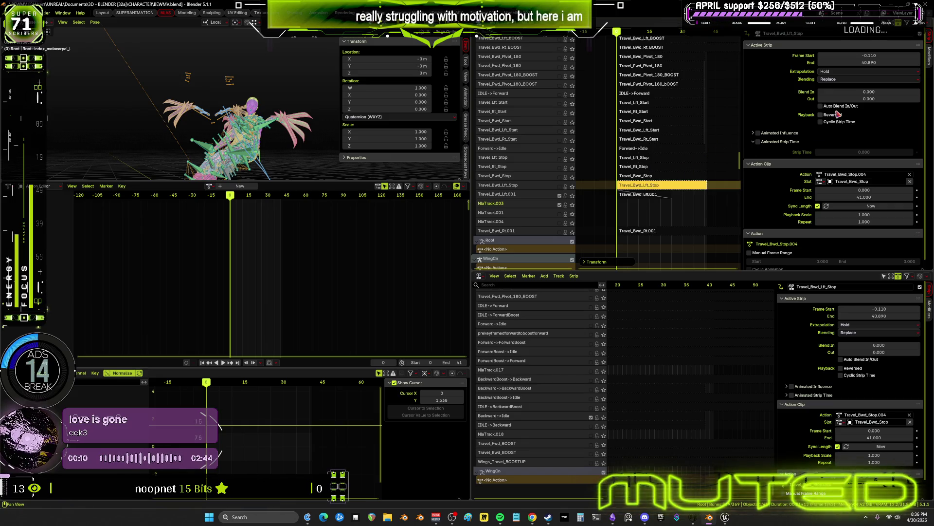
{"action": "left_click", "coordinate": [888, 55]}
{"action": "type", "text": "0"}
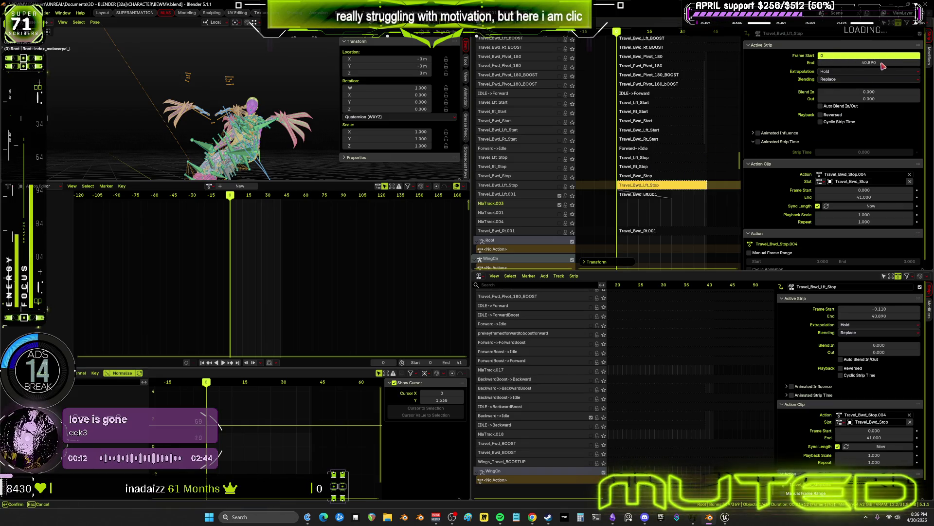
{"action": "key", "text": "Return"}
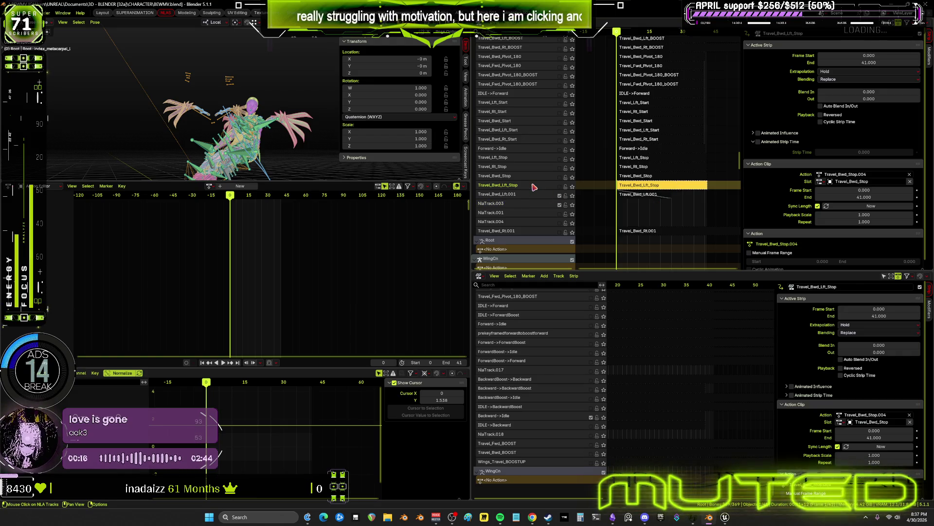
- Add a new NLA track above the selected Travel_Bwd_Lft_Stop track
{"action": "right_click", "coordinate": [535, 187]}
{"action": "mouse_move", "coordinate": [534, 188]}
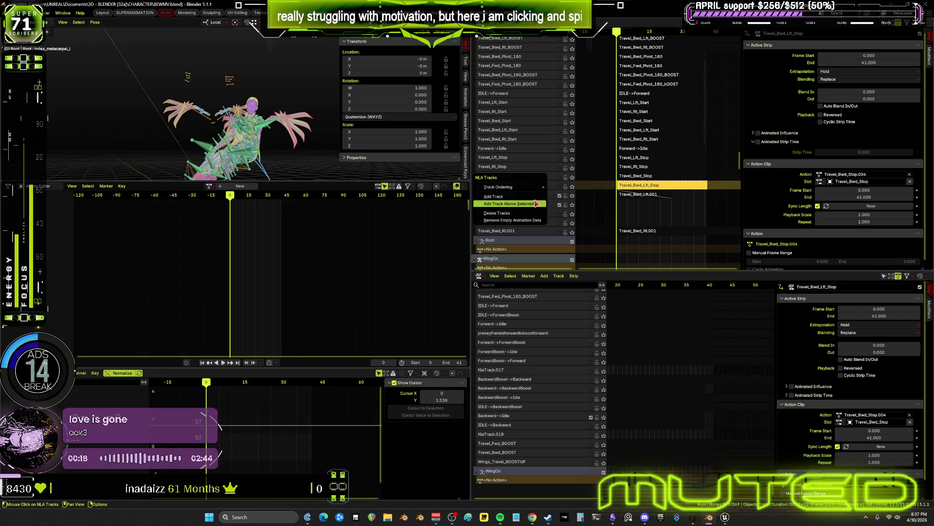
{"action": "left_click", "coordinate": [535, 204]}
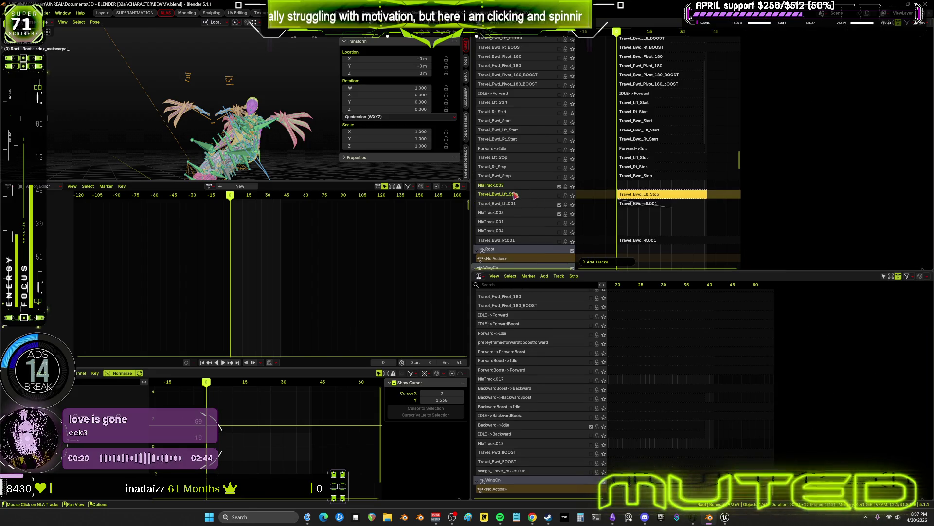
- Rename the new NlaTrack.002 to Travel_Bwd_Rt_Stop by adapting the copied Lft name
{"action": "key", "text": "F2"}
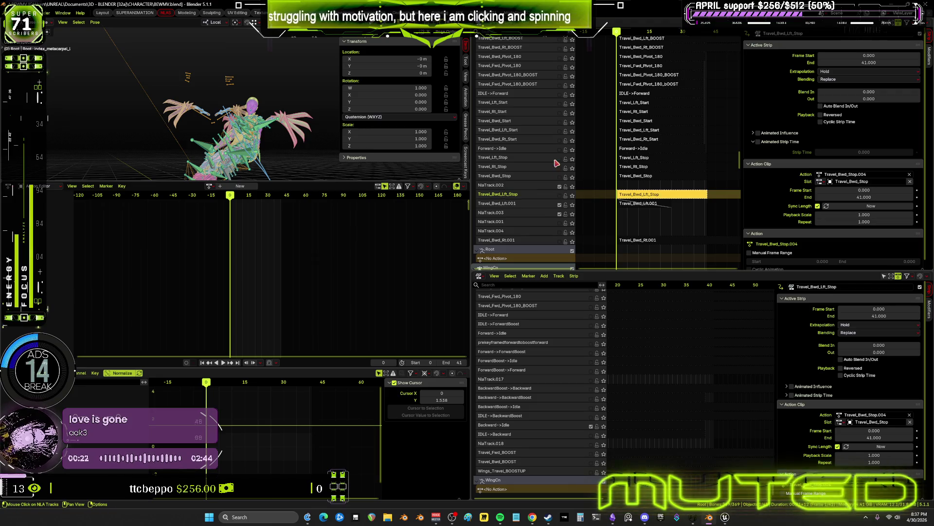
{"action": "double_click", "coordinate": [511, 195]}
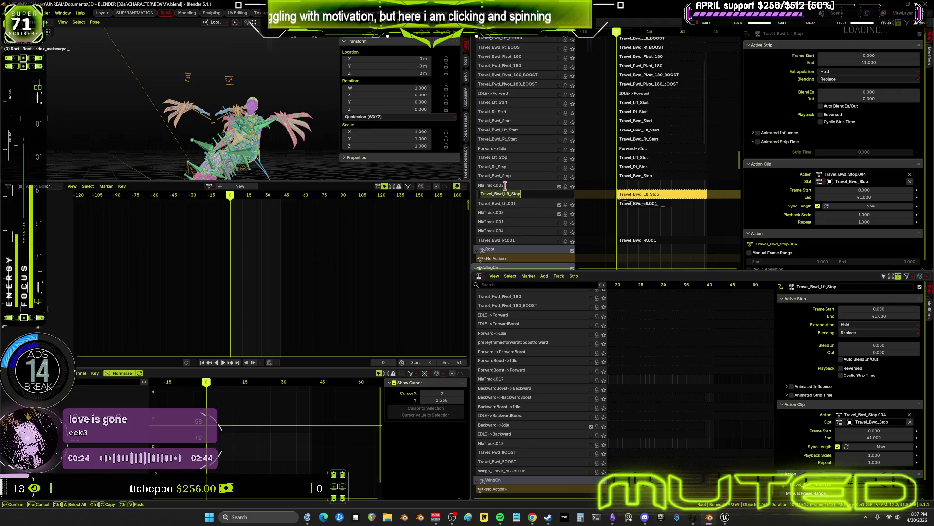
{"action": "key", "text": "Return"}
{"action": "double_click", "coordinate": [507, 187]}
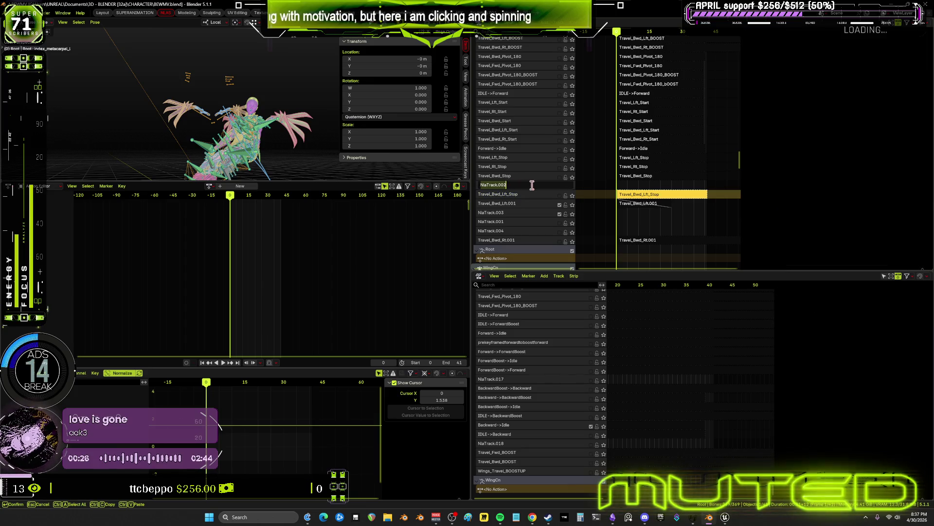
{"action": "type", "text": "Travel_Bwd_Lft_Stop"}
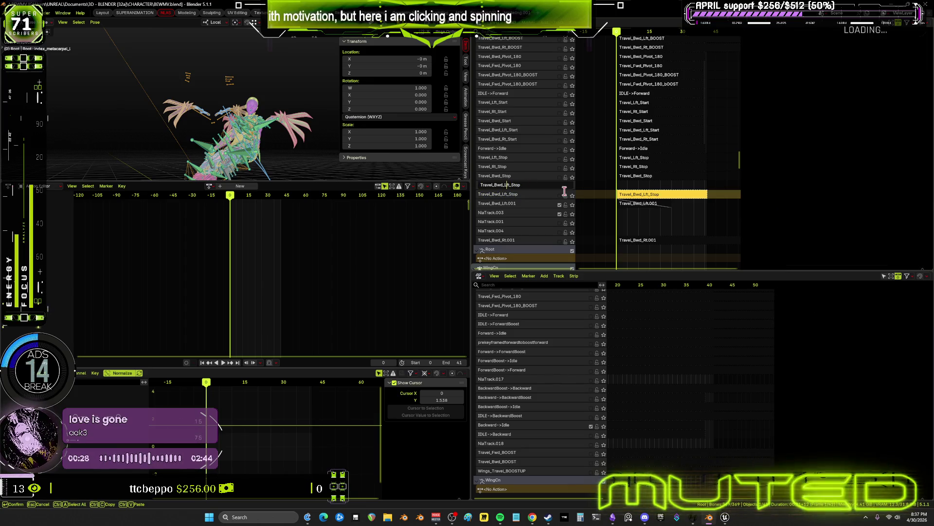
{"action": "key", "text": "BackSpace"}
{"action": "type", "text": "R"}
{"action": "key", "text": "Delete"}
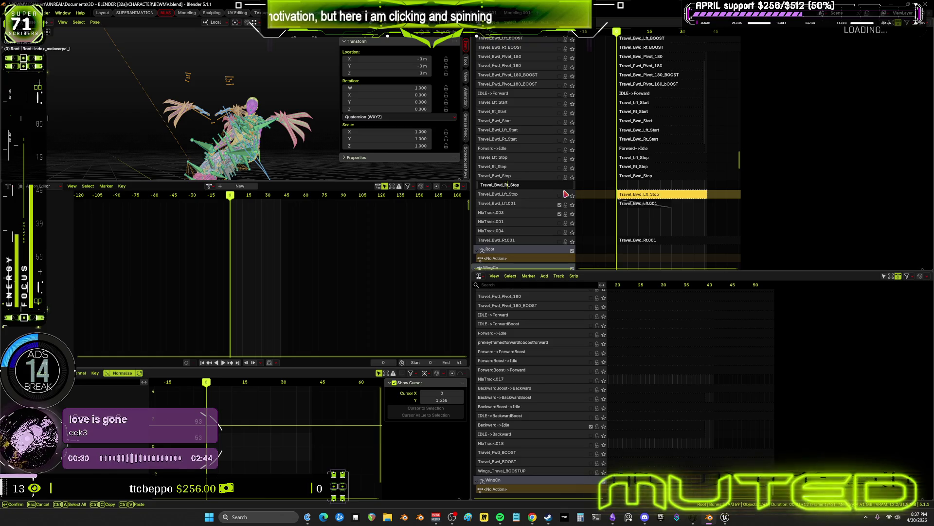
{"action": "key", "text": "Return"}
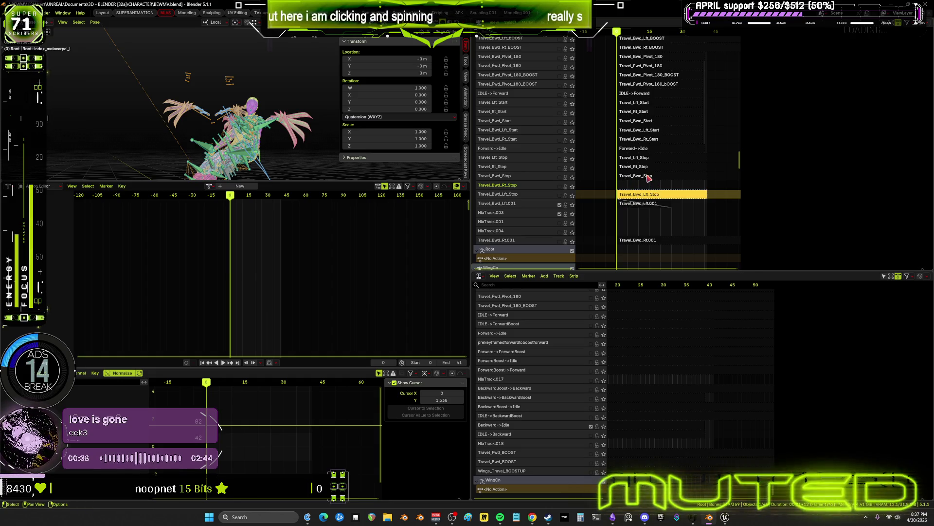
{"action": "left_click", "coordinate": [649, 179]}
{"action": "right_click", "coordinate": [649, 178]}
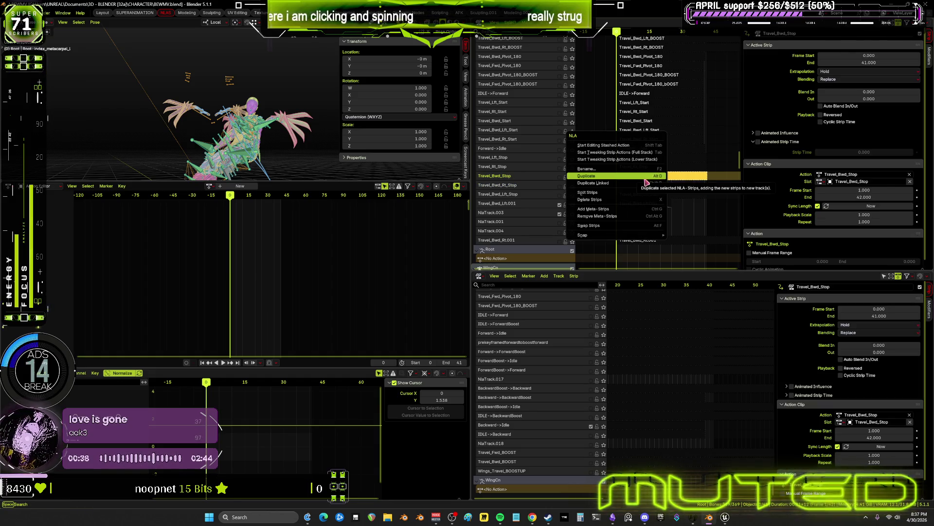
{"action": "left_click", "coordinate": [696, 179]}
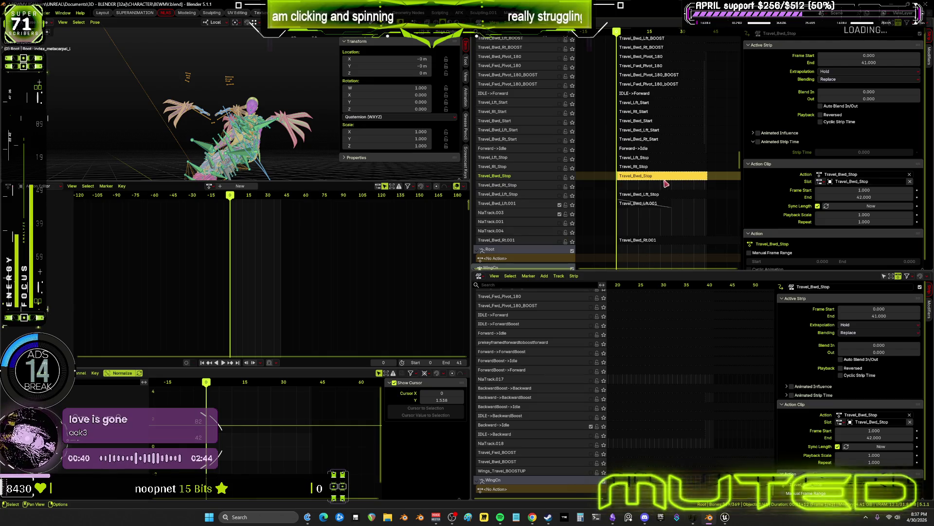
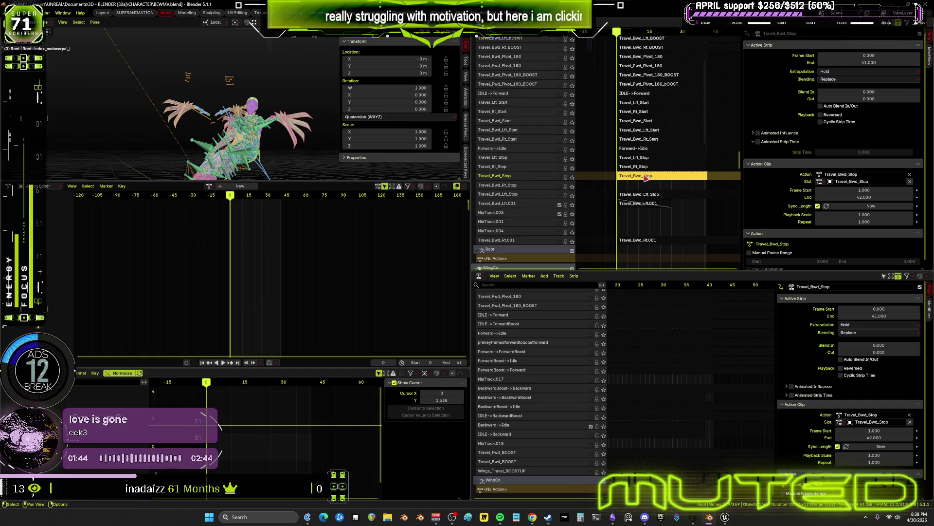
- Move Travel_Bwd_Stop down one track and set its start frame to 0
{"action": "key", "text": "g"}
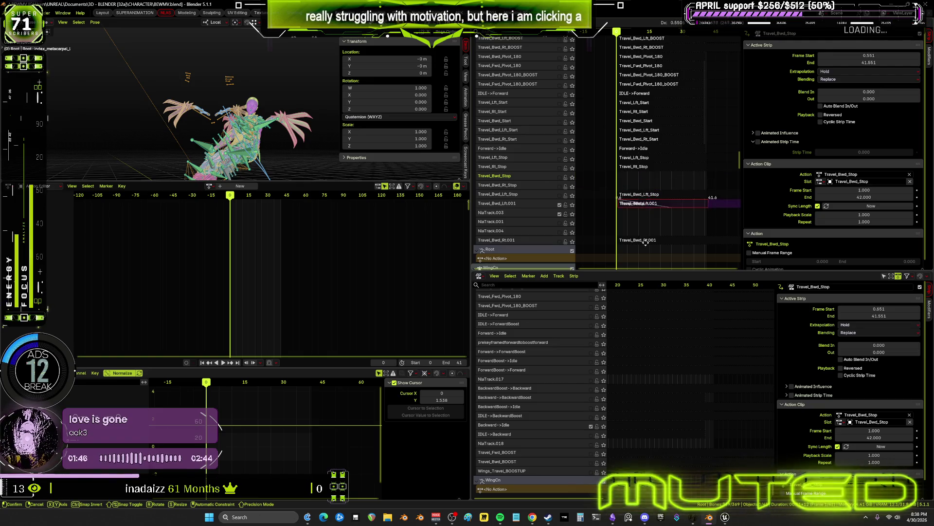
{"action": "left_click", "coordinate": [661, 224]}
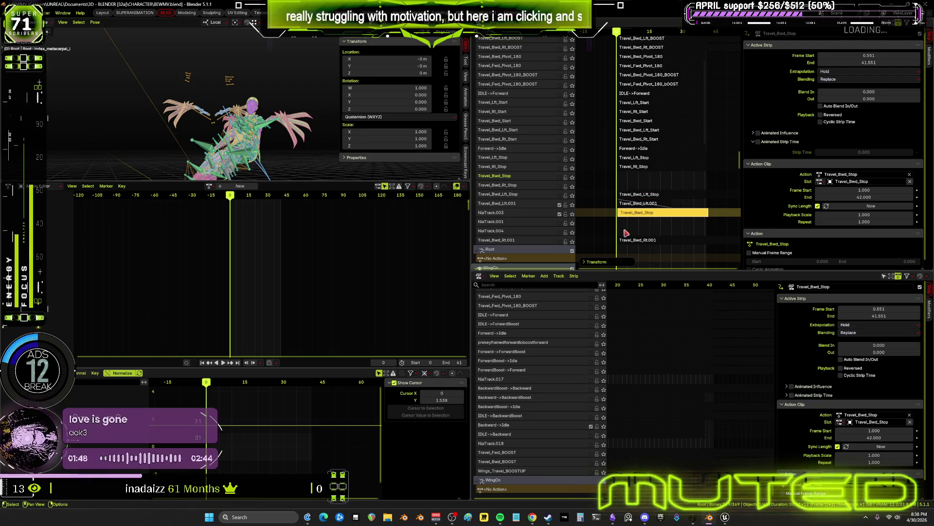
{"action": "left_click", "coordinate": [878, 58]}
{"action": "type", "text": "0"}
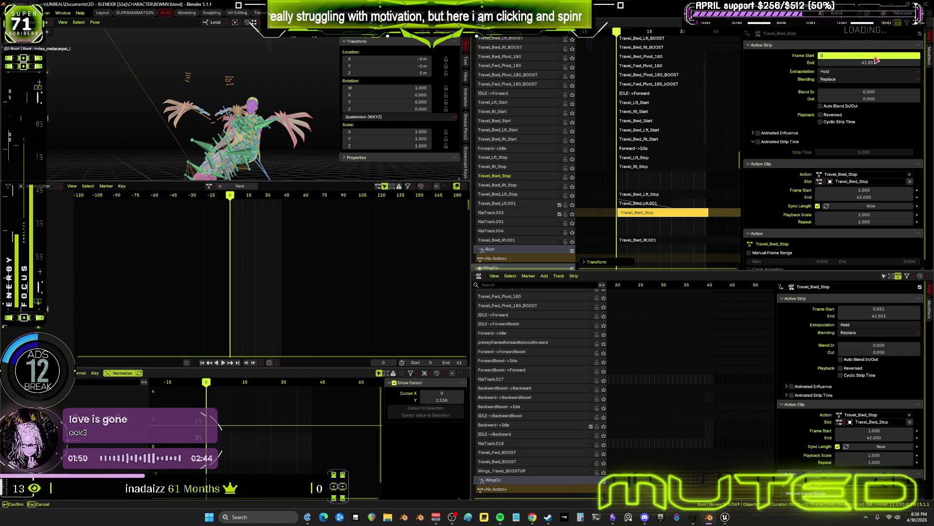
{"action": "key", "text": "Return"}
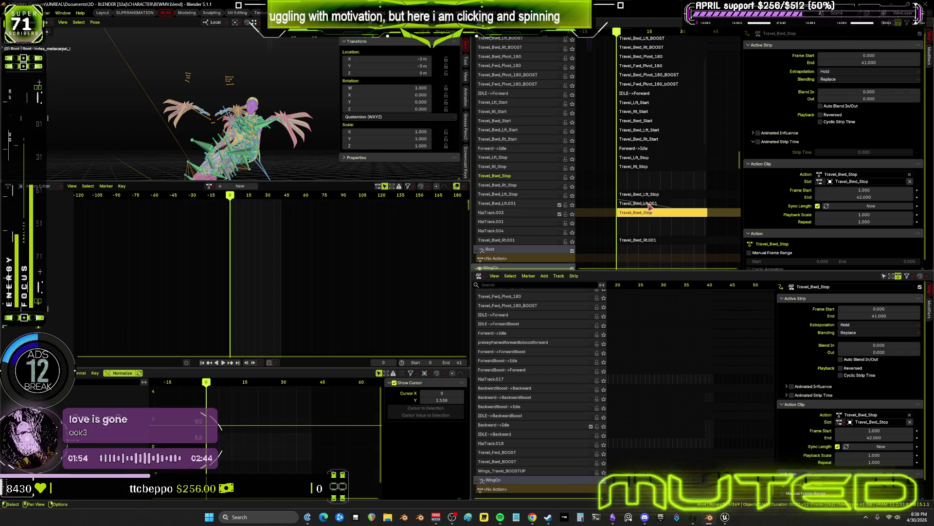
- Give Travel_Bwd_Rt.001 an end frame of 25 and Nothing extrapolation
{"action": "left_click", "coordinate": [651, 204]}
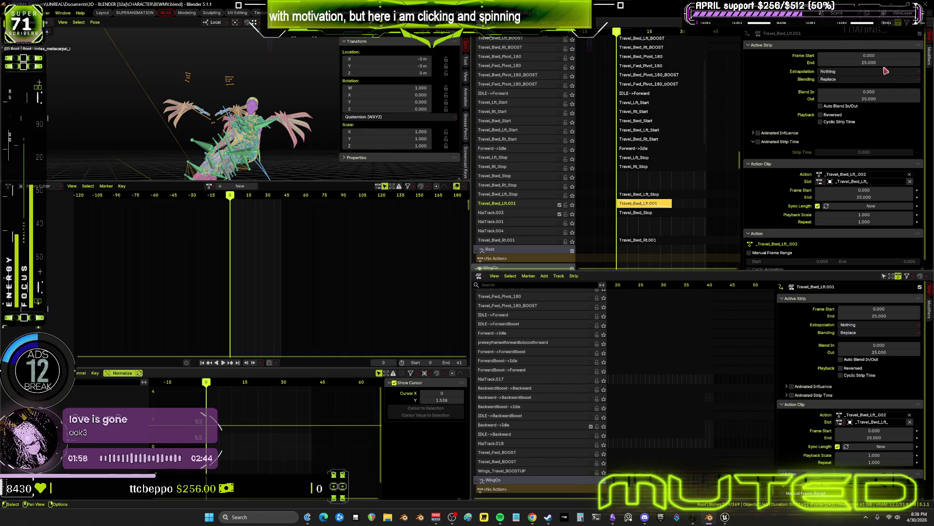
{"action": "left_click", "coordinate": [677, 240]}
{"action": "left_click", "coordinate": [878, 63]}
{"action": "type", "text": "5"}
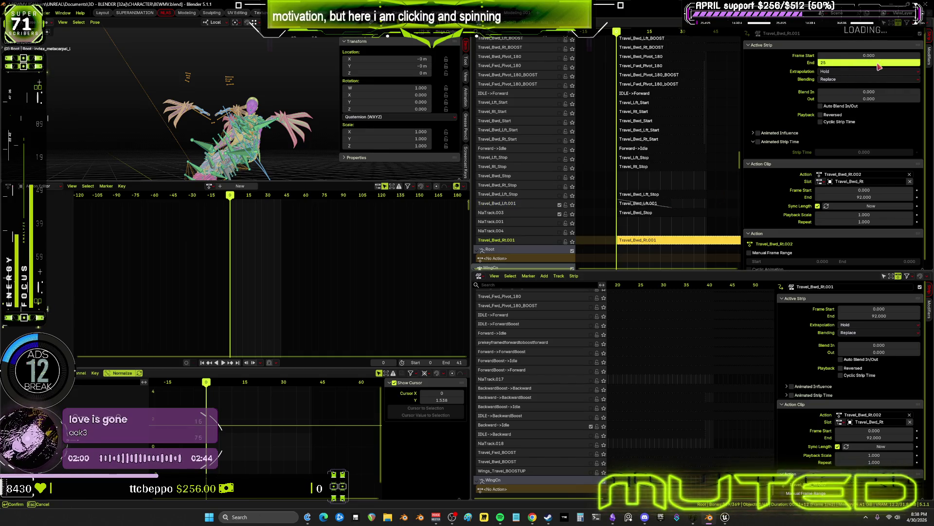
{"action": "key", "text": "Return"}
{"action": "key", "text": "ctrl+z"}
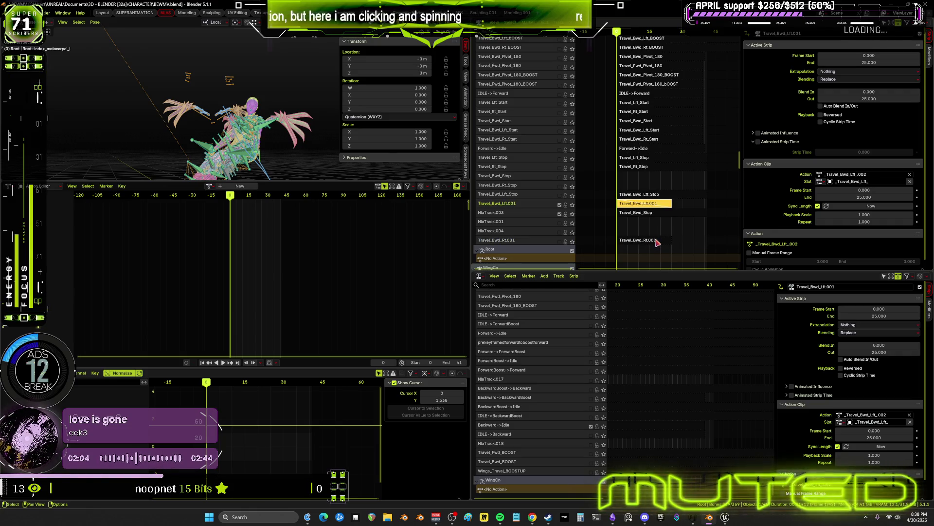
{"action": "left_click", "coordinate": [657, 242]}
{"action": "left_click", "coordinate": [873, 98]}
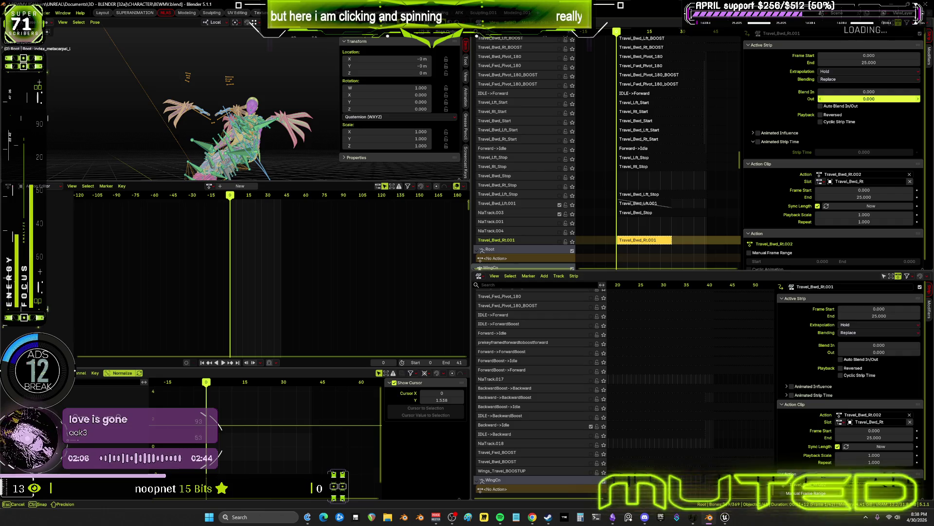
{"action": "type", "text": "25.000"}
{"action": "key", "text": "Return"}
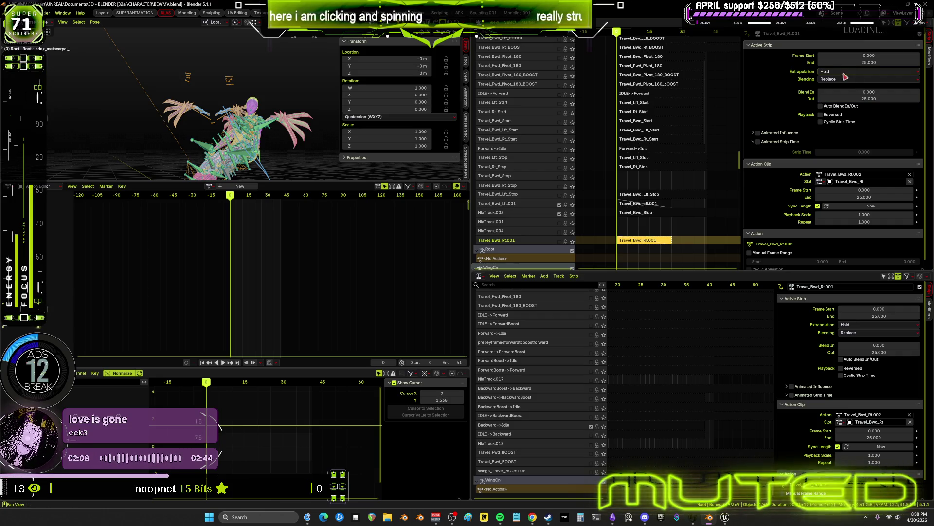
{"action": "left_click", "coordinate": [845, 72]}
{"action": "left_click", "coordinate": [838, 80]}
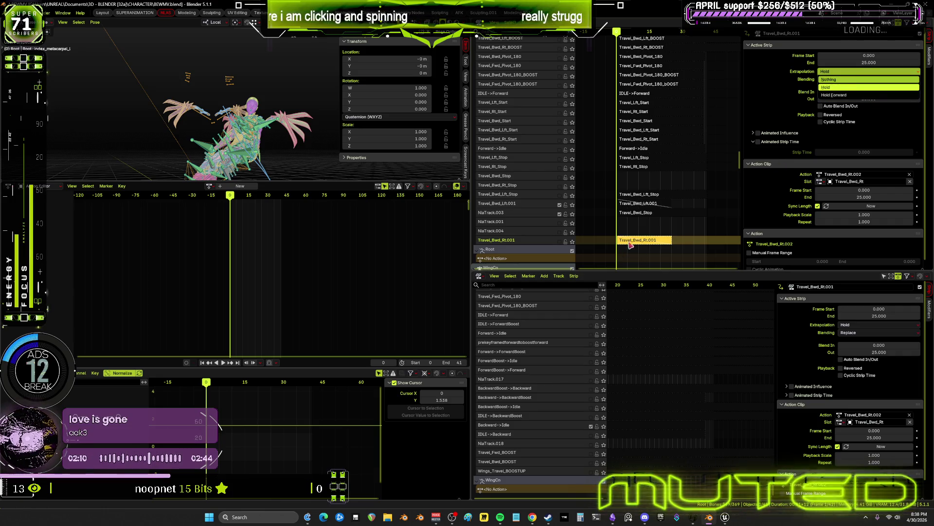
- Delete Travel_Bwd_Lft.001 and move Travel_Bwd_Rt.001 into its track, starting at frame 0
{"action": "left_click", "coordinate": [653, 205]}
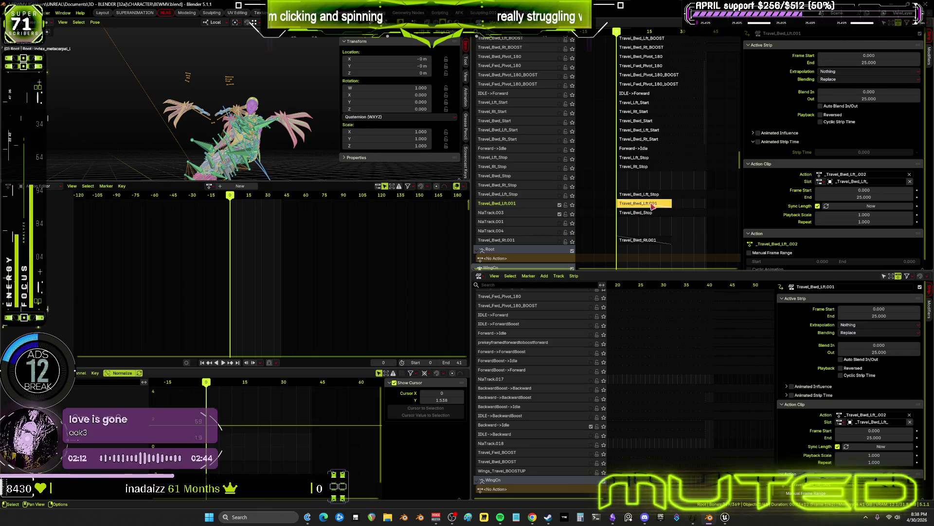
{"action": "key", "text": "x"}
{"action": "left_click", "coordinate": [638, 241]}
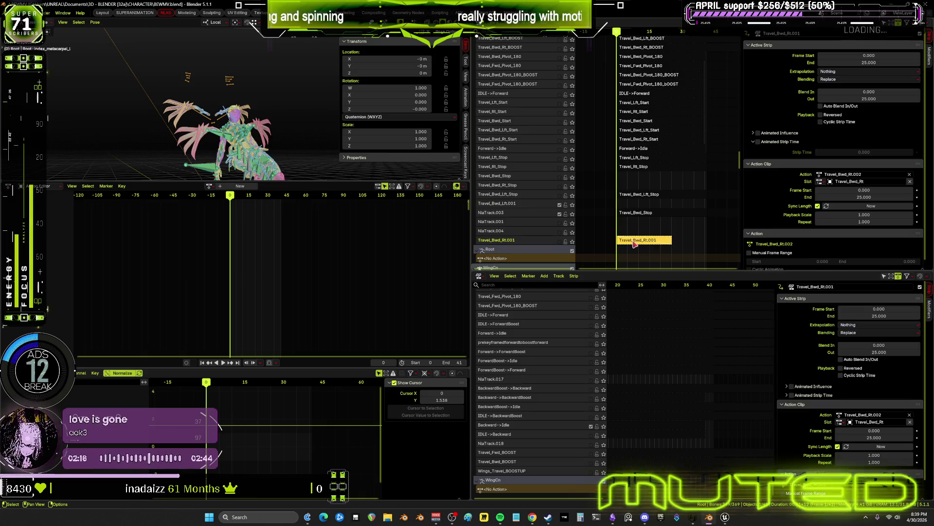
{"action": "key", "text": "g"}
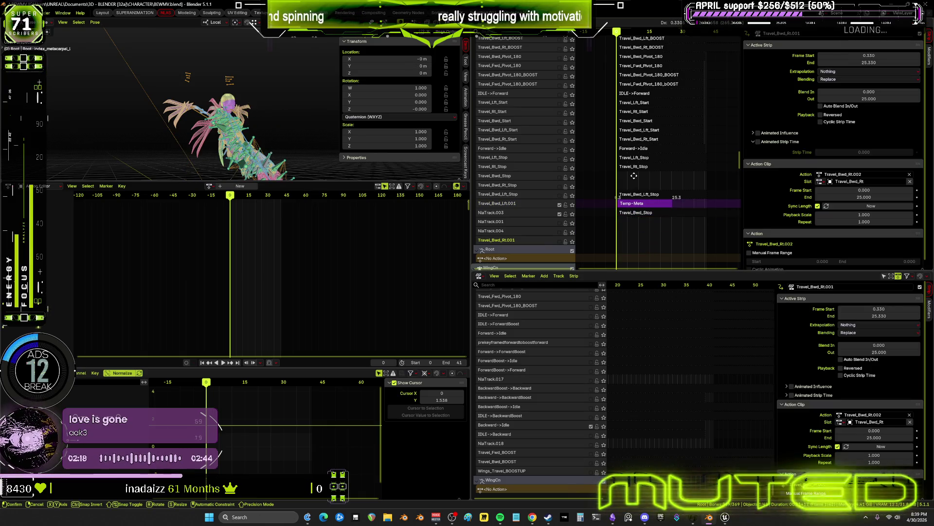
{"action": "left_click", "coordinate": [669, 162]}
{"action": "left_click", "coordinate": [867, 56]}
{"action": "type", "text": "0"}
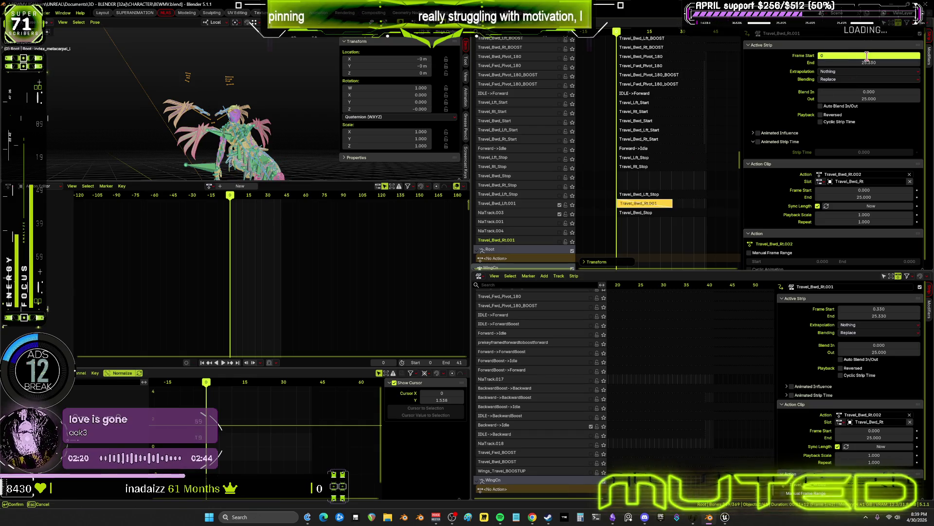
{"action": "key", "text": "Return"}
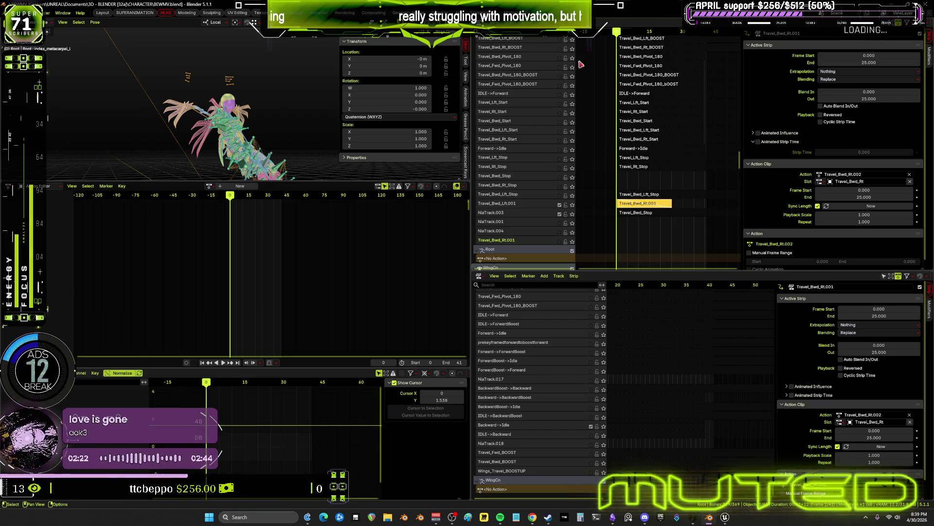
{"action": "mouse_move", "coordinate": [278, 123]}
{"action": "middle_mouse_down"}
{"action": "mouse_move", "coordinate": [260, 127]}
{"action": "mouse_move", "coordinate": [270, 130]}
{"action": "middle_mouse_up"}
{"action": "mouse_move", "coordinate": [230, 196]}
{"action": "left_mouse_down"}
{"action": "mouse_move", "coordinate": [280, 199]}
{"action": "mouse_move", "coordinate": [251, 200]}
{"action": "mouse_move", "coordinate": [243, 181]}
{"action": "left_mouse_up"}
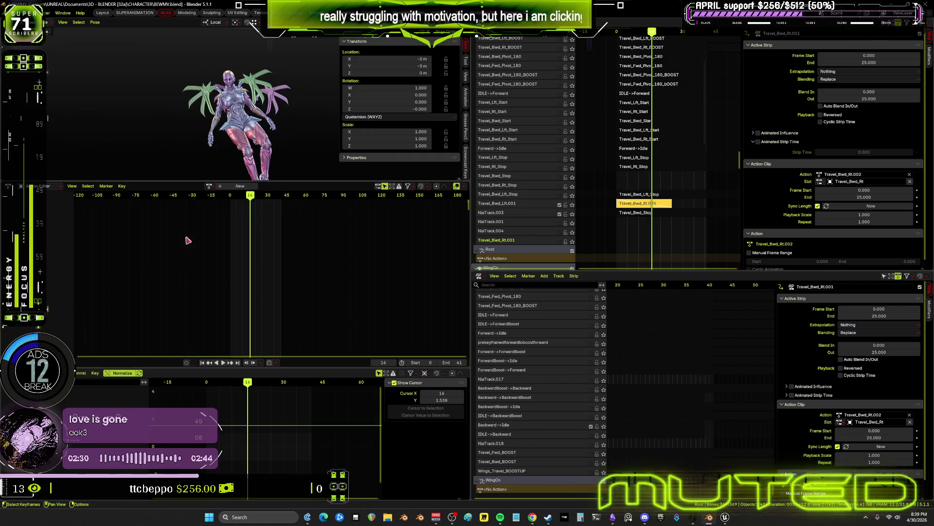
{"action": "left_click", "coordinate": [223, 362]}
{"action": "key", "text": "ctrl+space"}
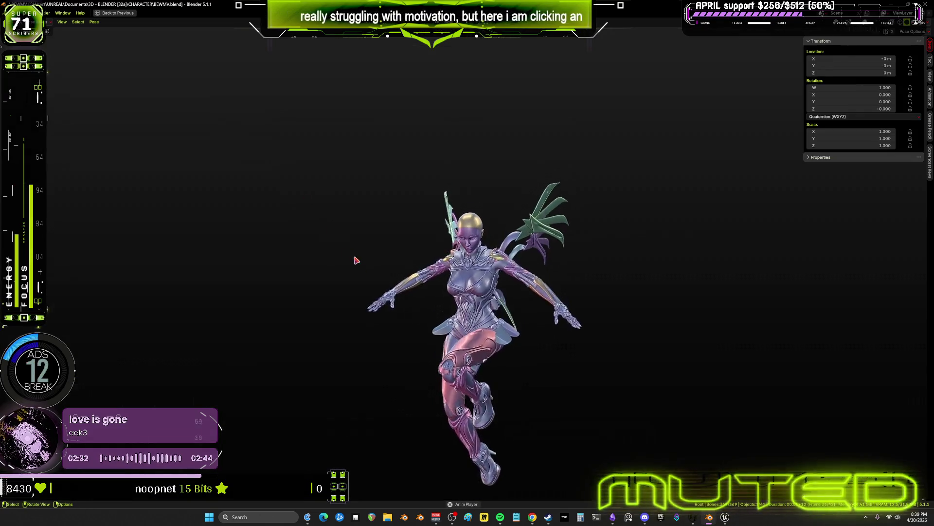
{"action": "mouse_move", "coordinate": [442, 309]}
{"action": "middle_mouse_down"}
{"action": "mouse_move", "coordinate": [365, 328]}
{"action": "mouse_move", "coordinate": [319, 325]}
{"action": "mouse_move", "coordinate": [453, 322]}
{"action": "middle_mouse_up"}
{"action": "key", "text": "Escape"}
{"action": "key", "text": "ctrl+space"}
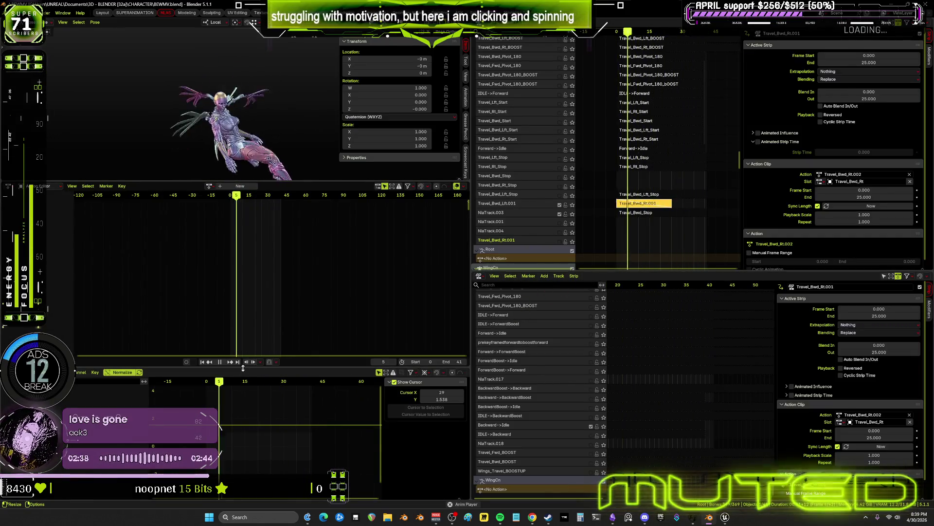
{"action": "key", "text": "space"}
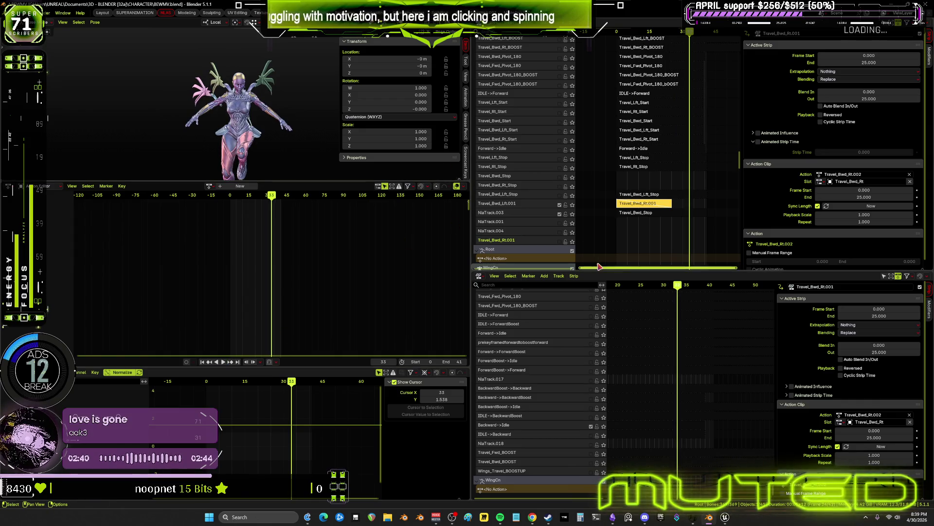
{"action": "left_click", "coordinate": [649, 212]}
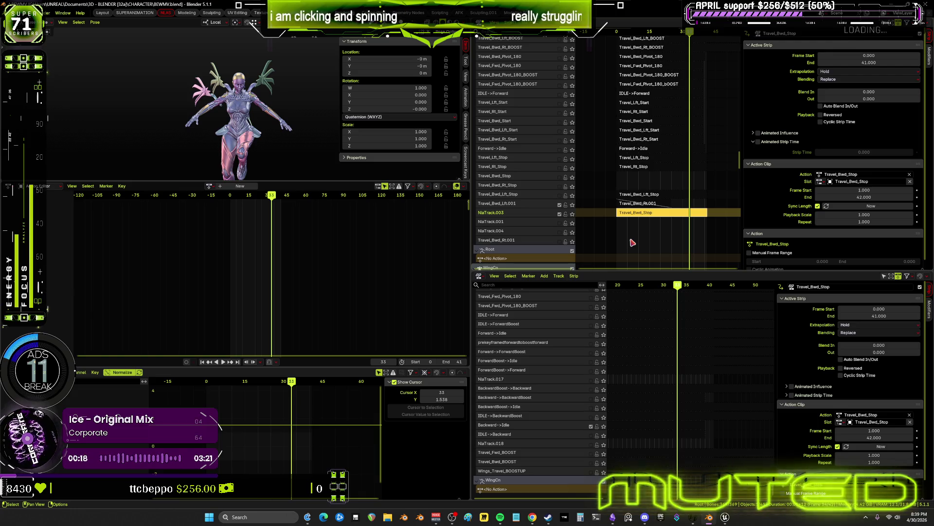
- Duplicate Travel_Bwd_Stop, then move the original up a track with start frame 0
{"action": "right_click", "coordinate": [646, 216]}
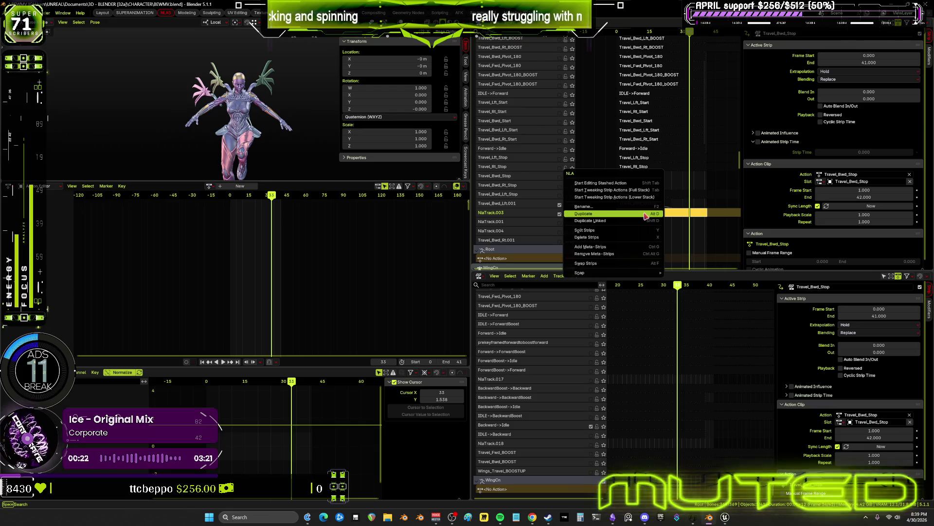
{"action": "left_click", "coordinate": [645, 216]}
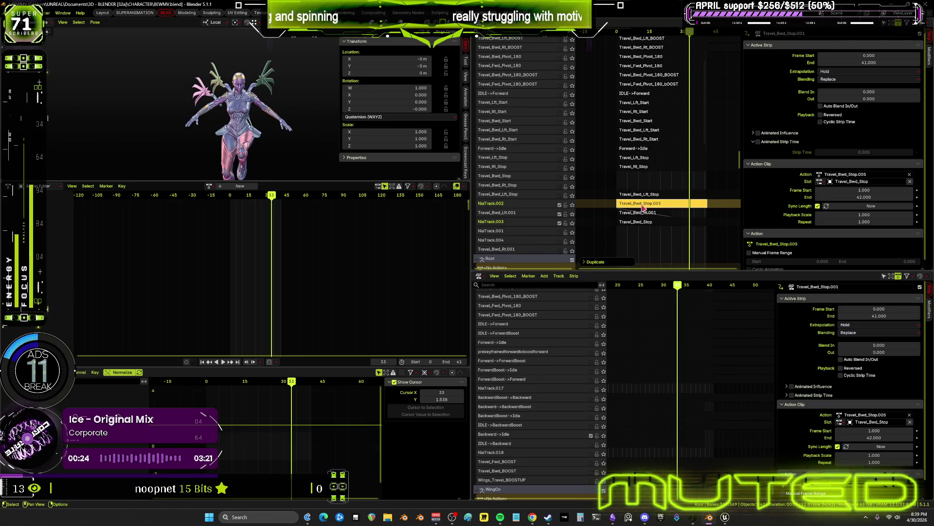
{"action": "left_click", "coordinate": [634, 223]}
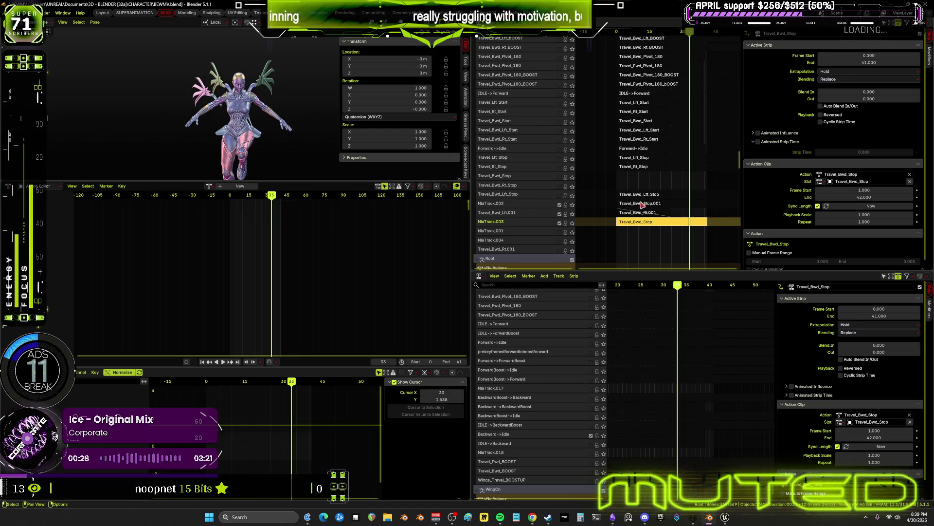
{"action": "key", "text": "ctrl+z"}
{"action": "left_click", "coordinate": [638, 223]}
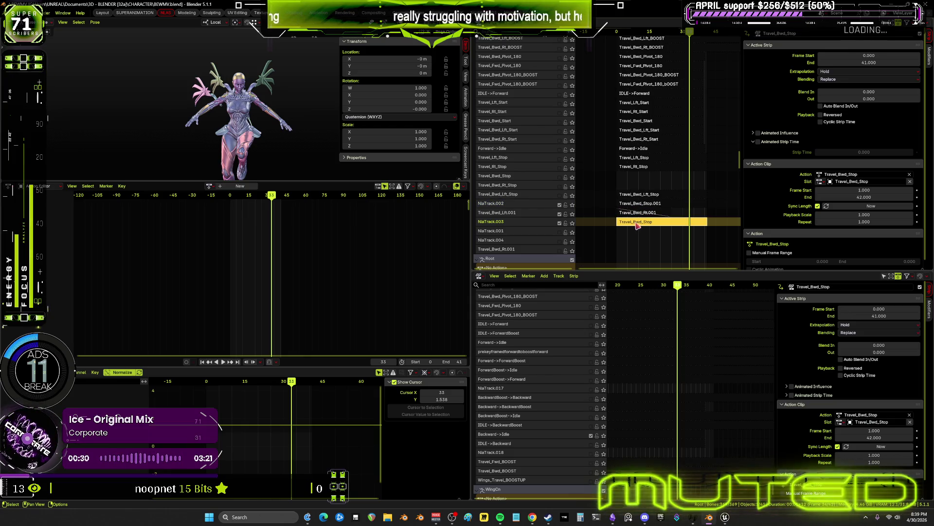
{"action": "key", "text": "g"}
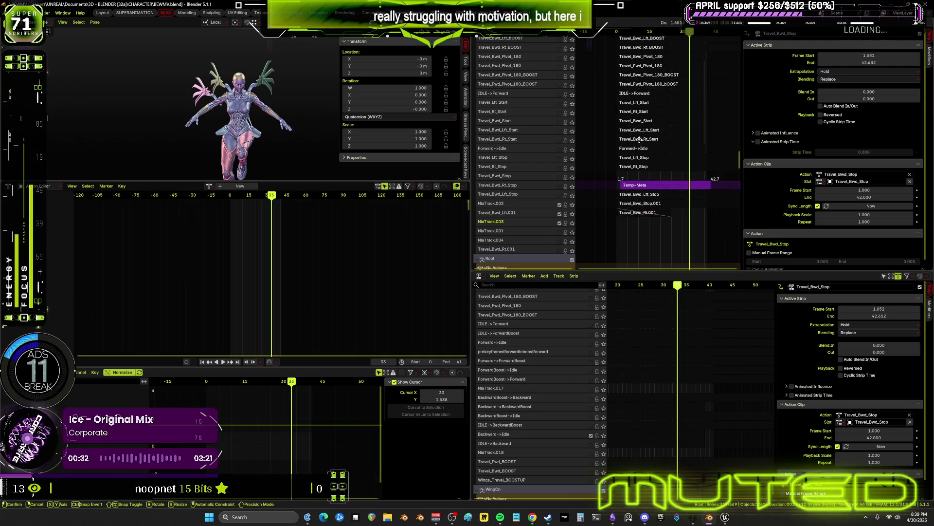
{"action": "double_click", "coordinate": [886, 55]}
{"action": "type", "text": "0"}
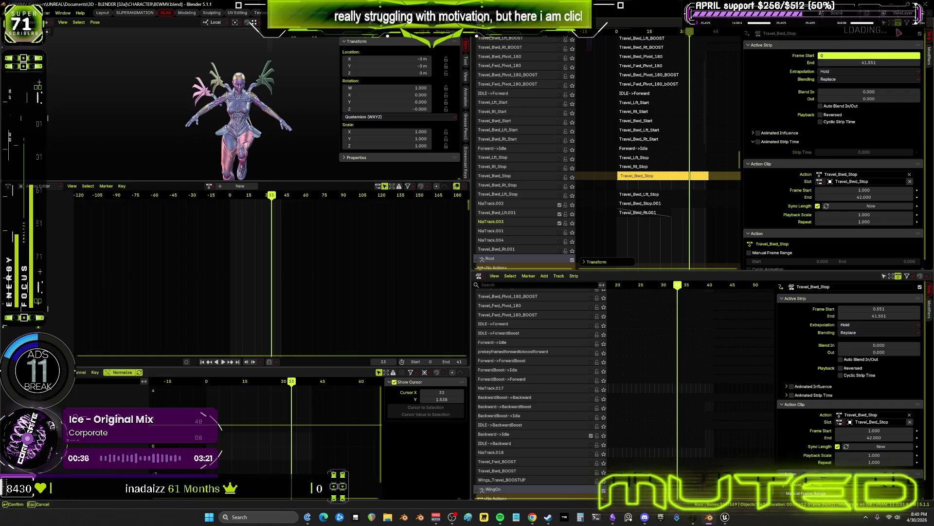
{"action": "key", "text": "Return"}
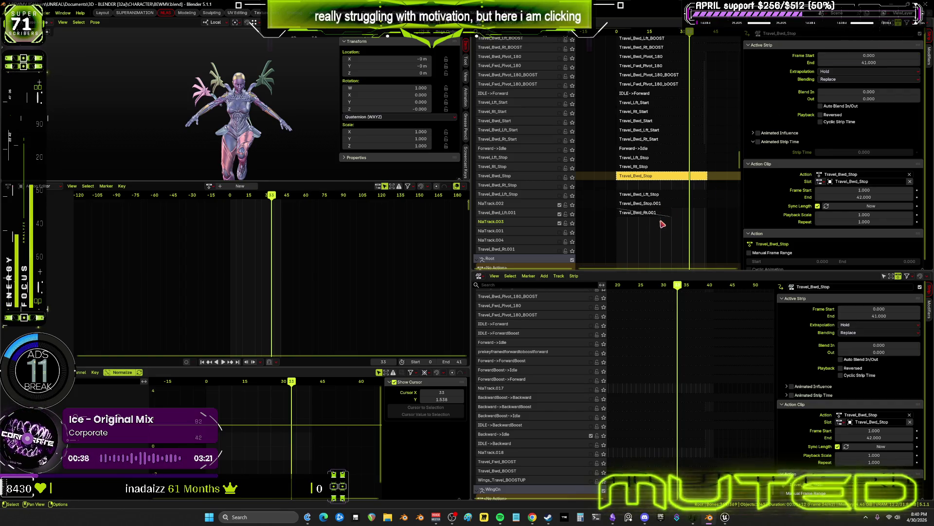
- Move Travel_Bwd_Stop.001 down a track and set its start frame to 0
{"action": "left_click", "coordinate": [661, 204]}
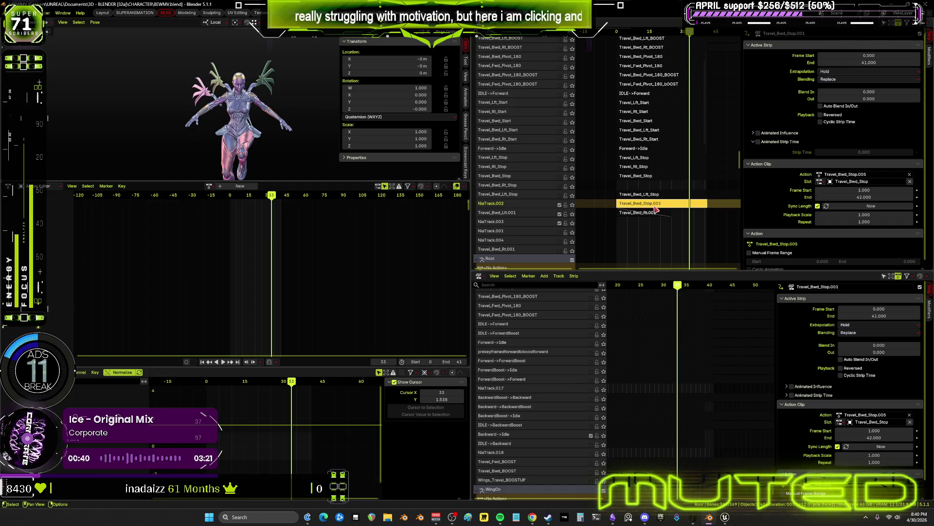
{"action": "key", "text": "g"}
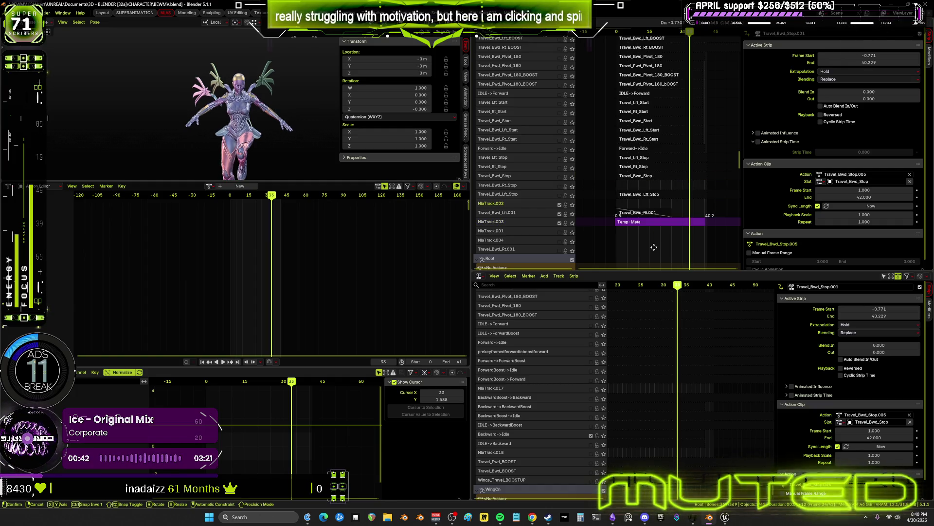
{"action": "double_click", "coordinate": [870, 57]}
{"action": "type", "text": "0"}
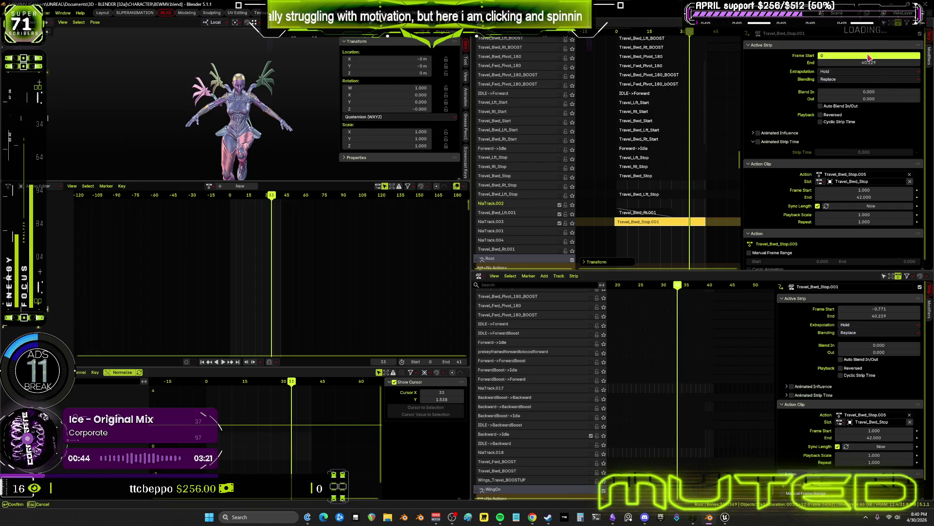
{"action": "key", "text": "Return"}
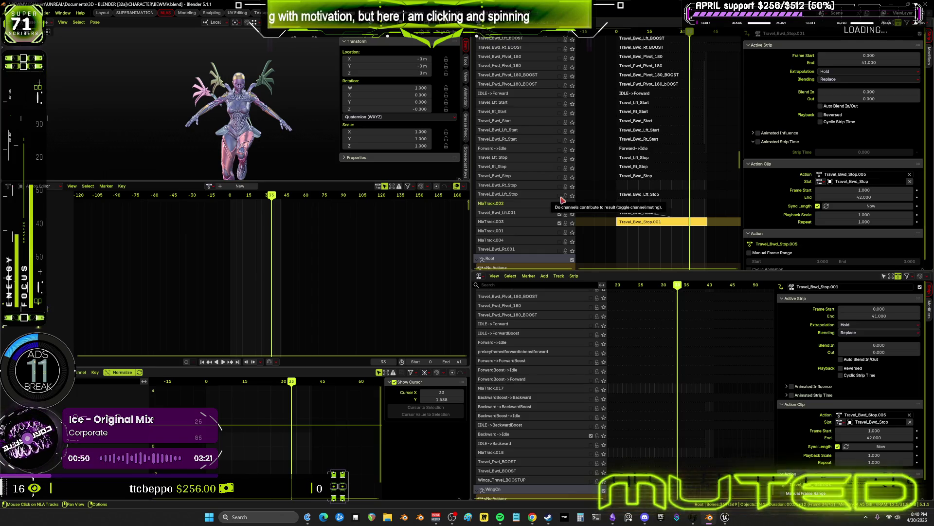
- Preview the playback, then reselect the Travel_Bwd_Stop.001 strip
{"action": "key", "text": "space"}
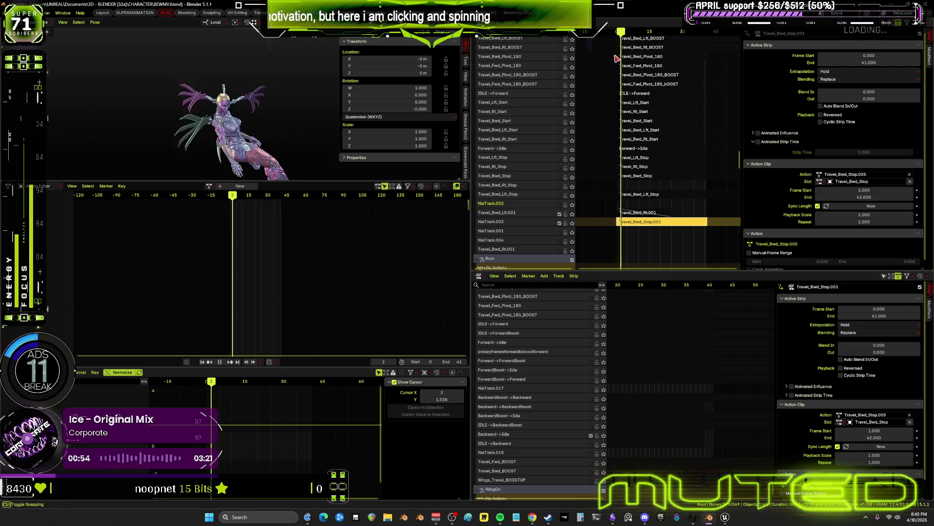
{"action": "key", "text": "space"}
{"action": "mouse_move", "coordinate": [608, 60]}
{"action": "middle_mouse_down"}
{"action": "mouse_move", "coordinate": [615, 35]}
{"action": "mouse_move", "coordinate": [603, 248]}
{"action": "mouse_move", "coordinate": [591, 226]}
{"action": "mouse_move", "coordinate": [611, 270]}
{"action": "mouse_move", "coordinate": [659, 174]}
{"action": "middle_mouse_up"}
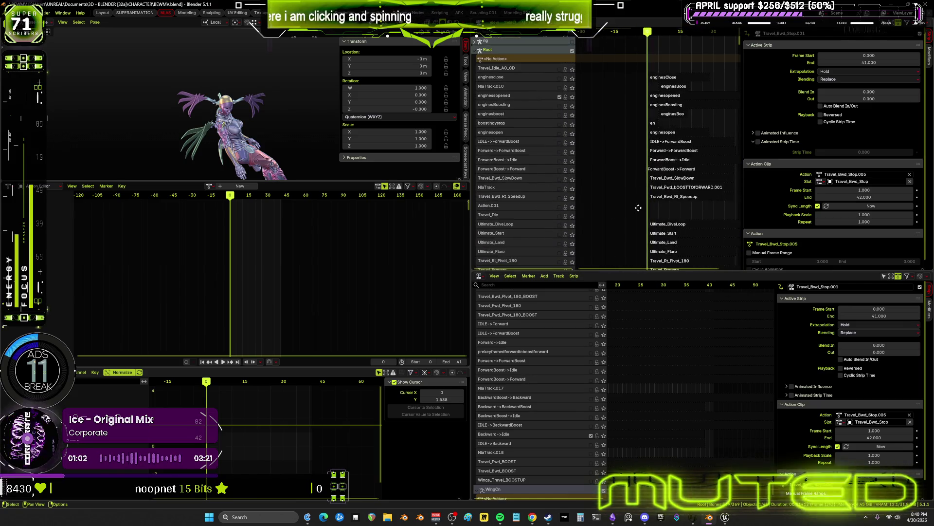
{"action": "mouse_move", "coordinate": [670, 116]}
{"action": "middle_mouse_down"}
{"action": "mouse_move", "coordinate": [649, 254]}
{"action": "mouse_move", "coordinate": [635, 252]}
{"action": "middle_mouse_up"}
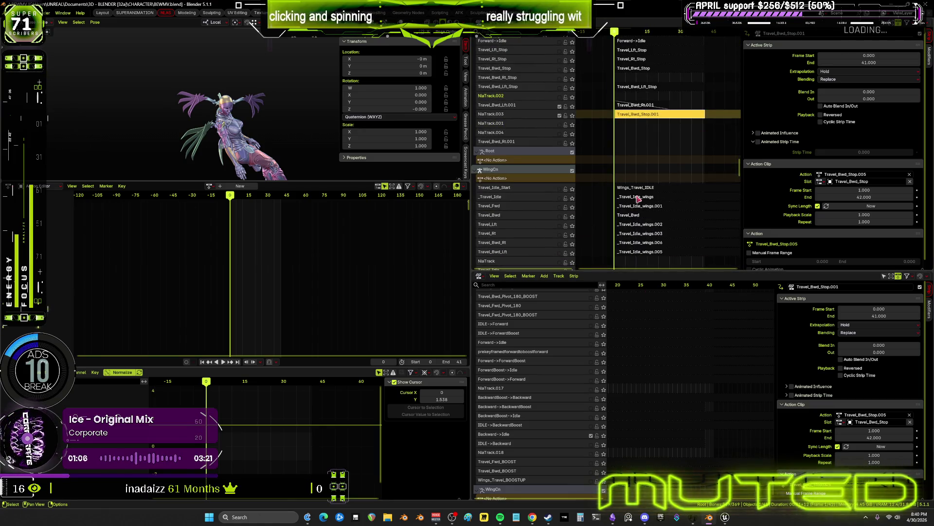
{"action": "middle_click_drag", "start_coordinate": [641, 123], "coordinate": [623, 178]}
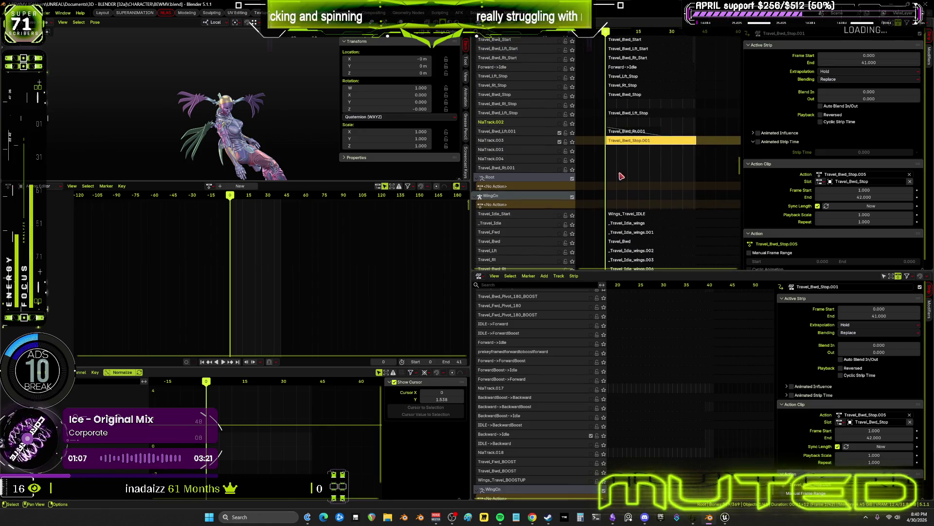
{"action": "left_click", "coordinate": [626, 132]}
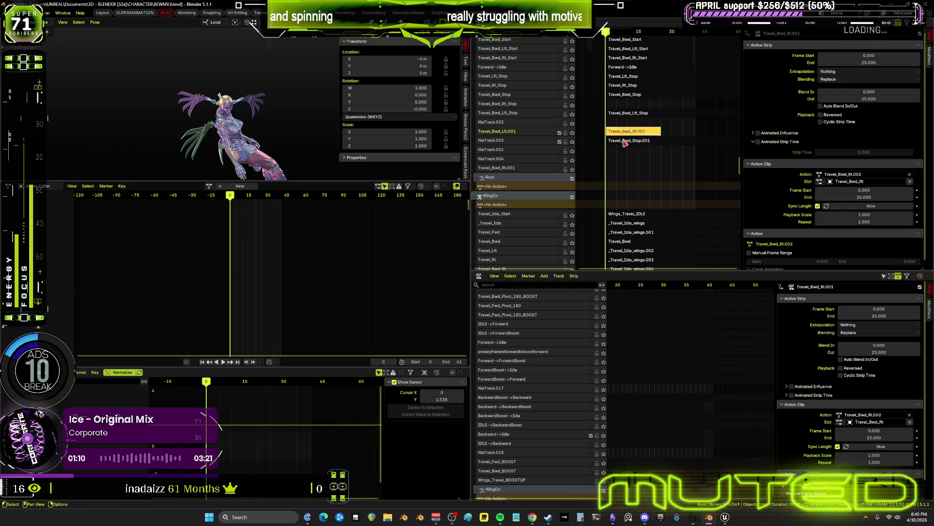
{"action": "left_click", "coordinate": [624, 142]}
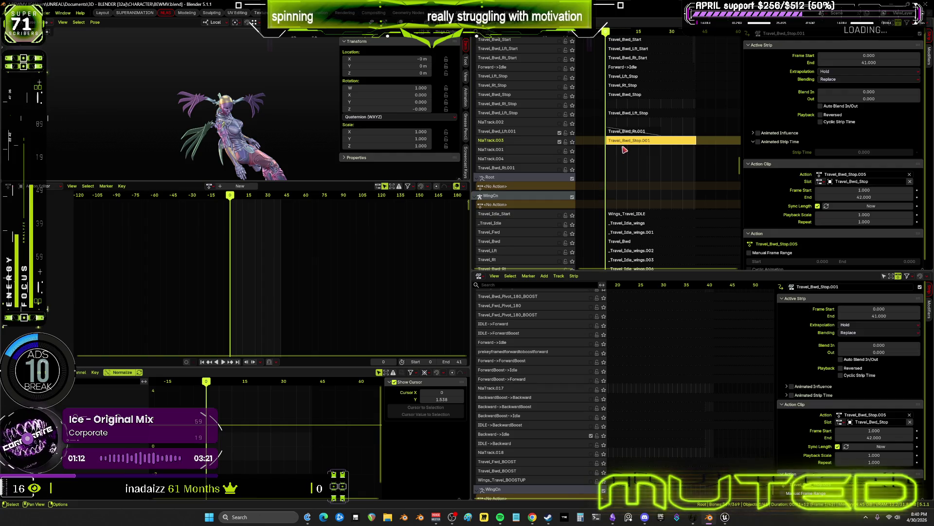
- Bake the Travel_Bwd_Stop.001 action over frames 0–41 in tweak mode via Pose > Animation > Bake Action
{"action": "key", "text": "Tab"}
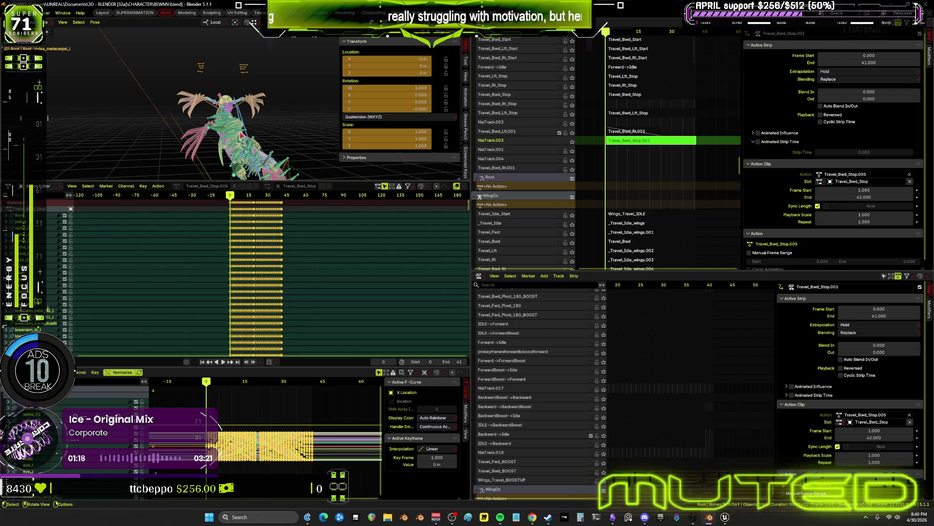
{"action": "key", "text": "ctrl+space"}
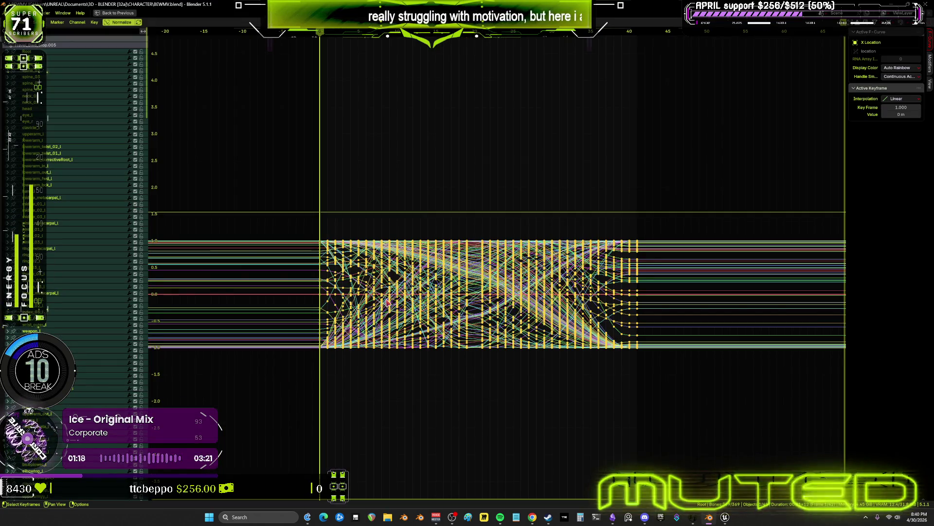
{"action": "key", "text": "Home"}
{"action": "key", "text": "ctrl+space"}
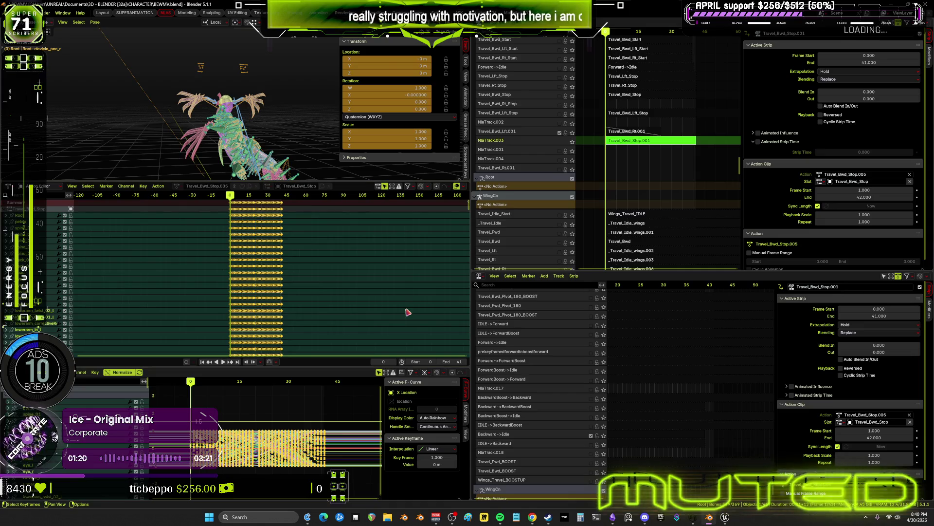
{"action": "left_click", "coordinate": [95, 23]}
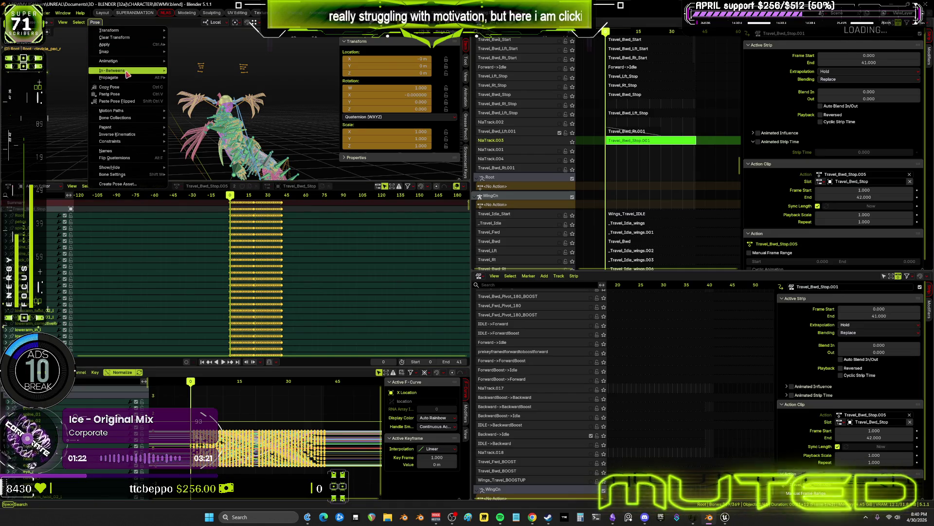
{"action": "mouse_move", "coordinate": [114, 61]}
{"action": "left_click", "coordinate": [205, 93]}
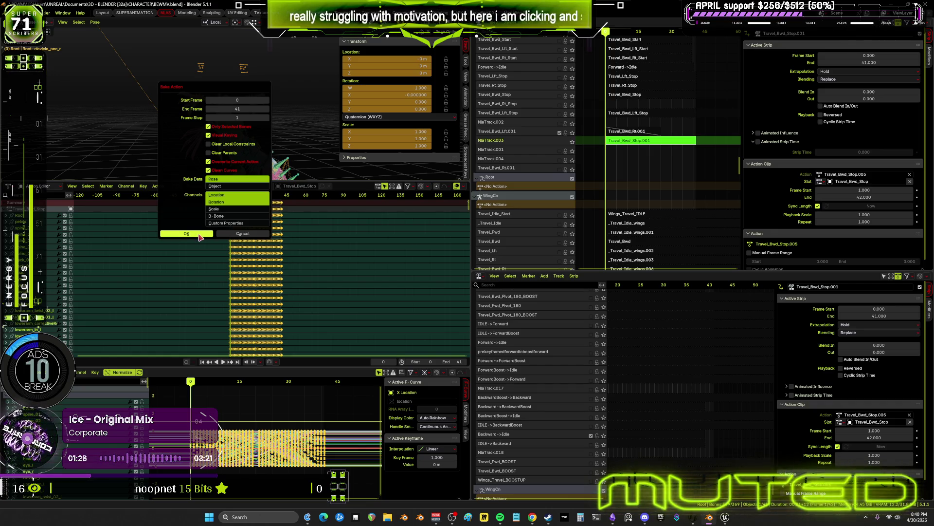
{"action": "left_click", "coordinate": [200, 236]}
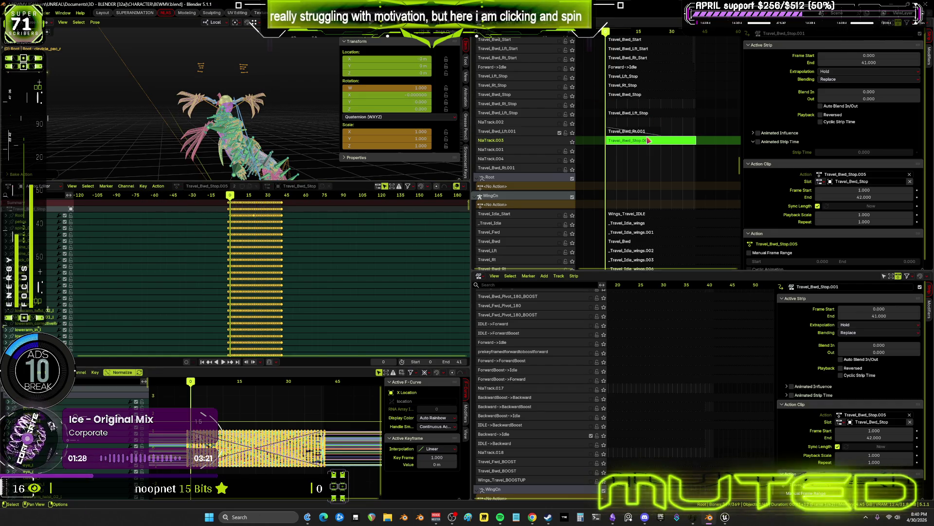
{"action": "key", "text": "Tab"}
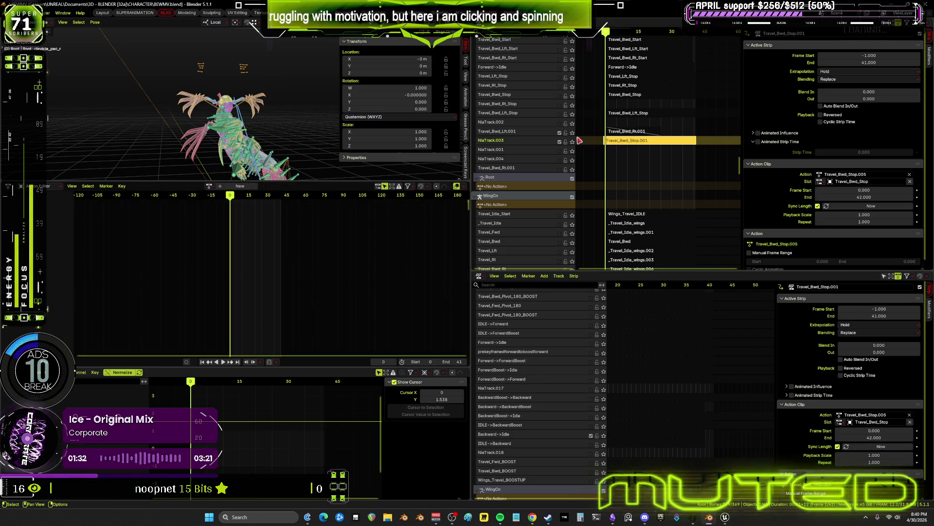
{"action": "key", "text": "F2"}
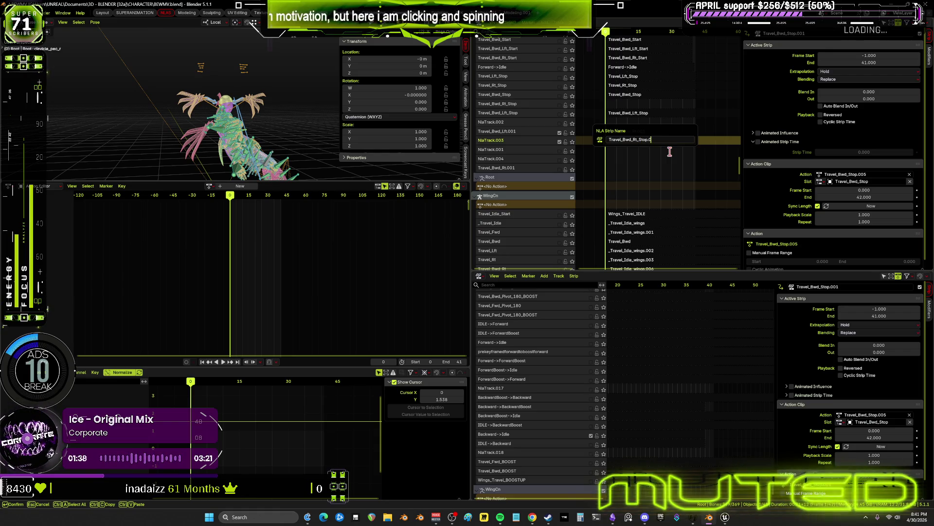
- Name the baked strip Travel_Bwd_Rt_Stop and set it to span frames 0 to 41
{"action": "key", "text": "Return"}
{"action": "key", "text": "F2"}
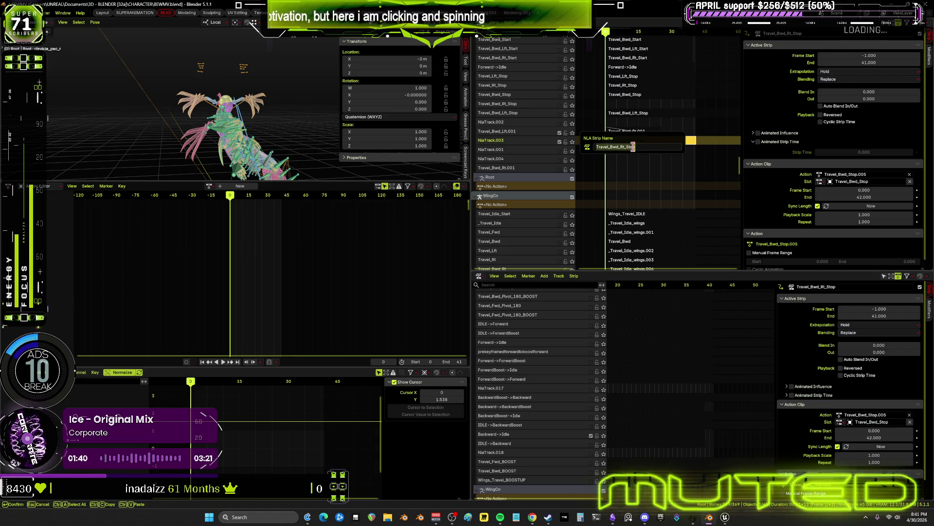
{"action": "key", "text": "Return"}
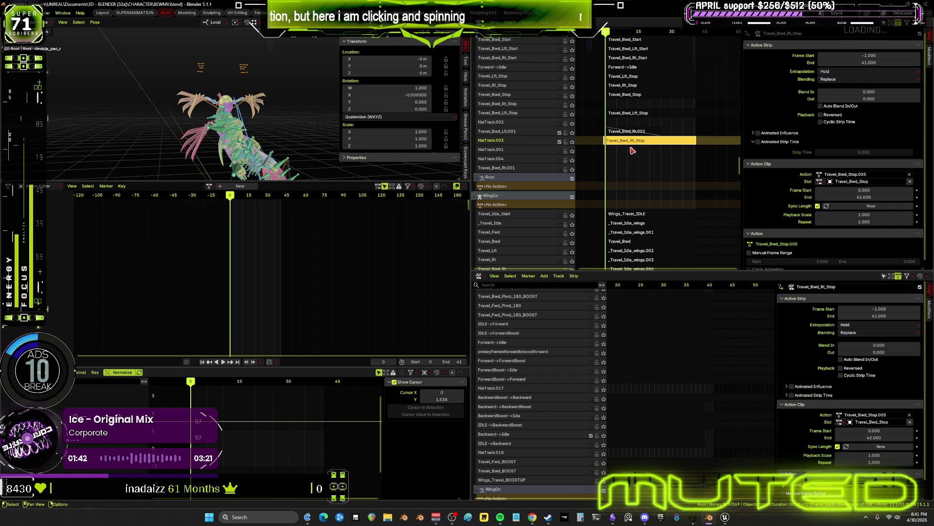
{"action": "key", "text": "g"}
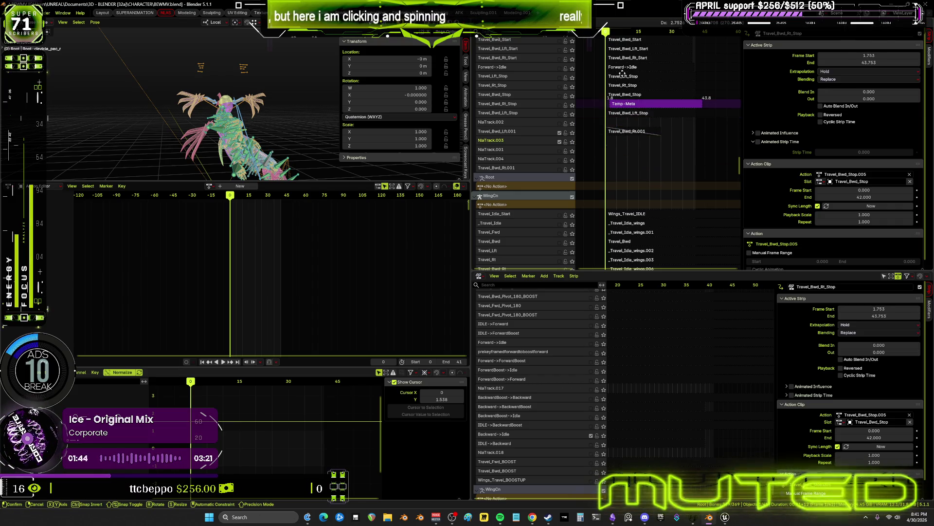
{"action": "double_click", "coordinate": [876, 56]}
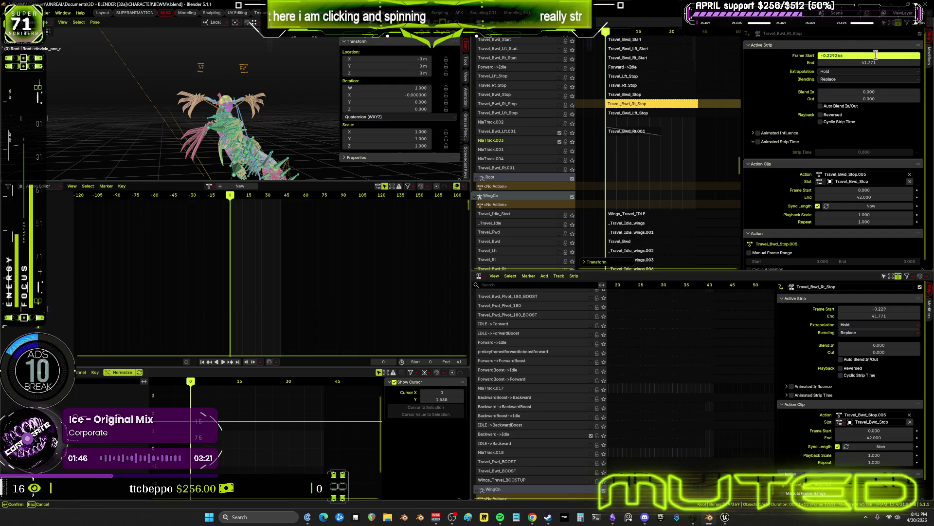
{"action": "type", "text": "0"}
{"action": "key", "text": "Return"}
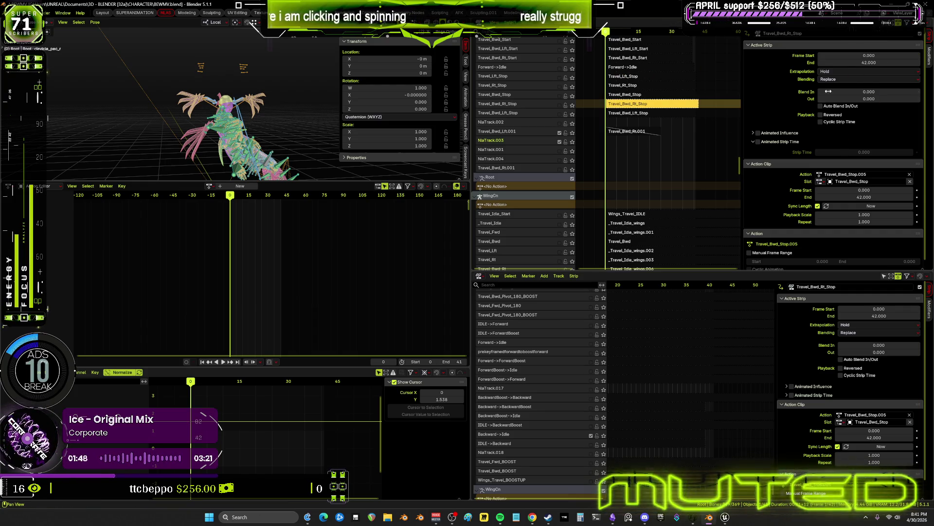
{"action": "double_click", "coordinate": [869, 62]}
{"action": "type", "text": "42.0"}
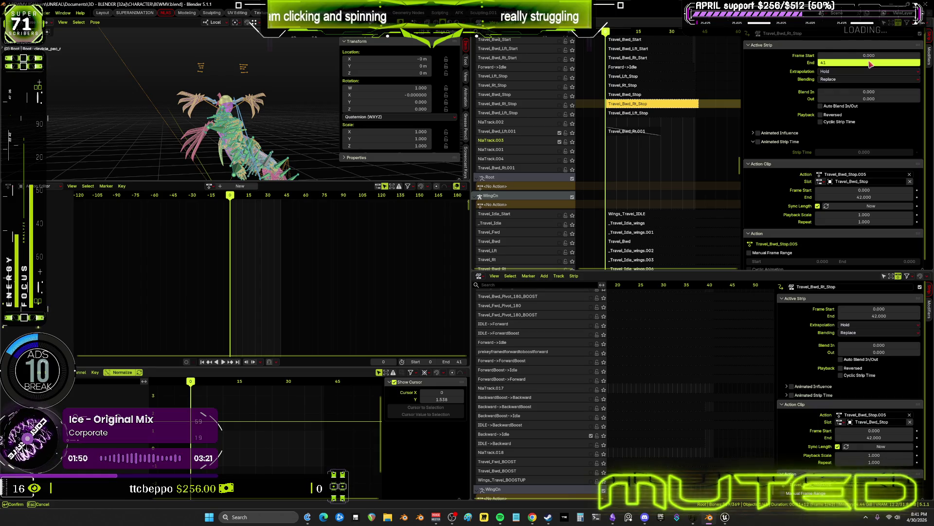
{"action": "key", "text": "Return"}
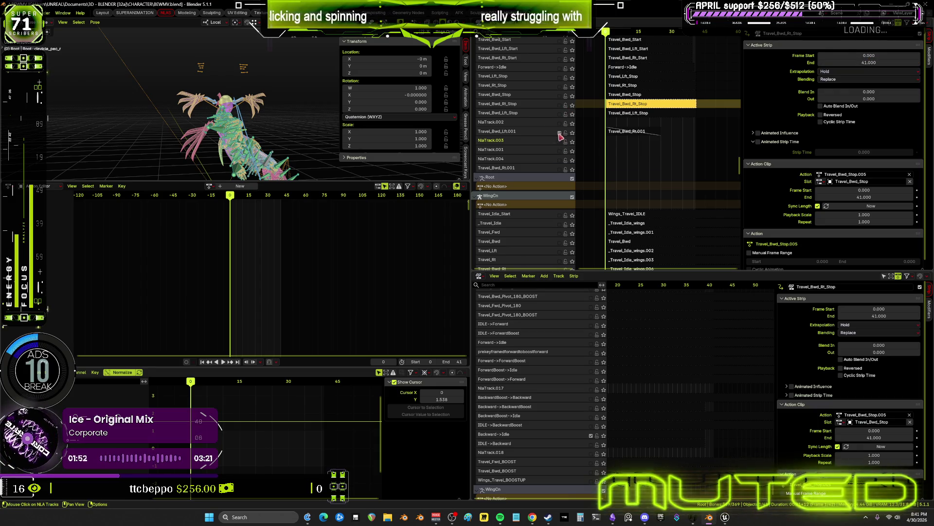
- Select the Travel_Bwd_Lft.001 track and switch to the Obsidian flowchart canvas
{"action": "left_click", "coordinate": [561, 132]}
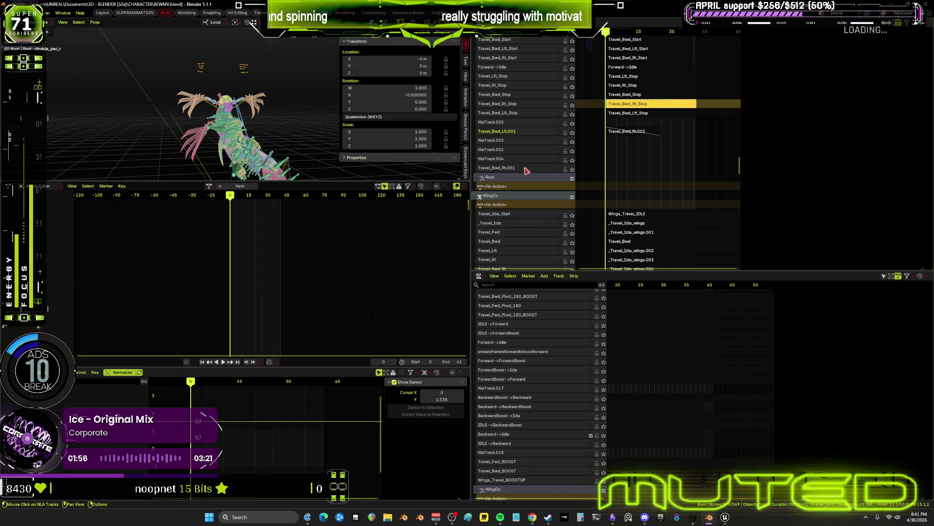
{"action": "middle_click_drag", "start_coordinate": [544, 125], "coordinate": [543, 152]}
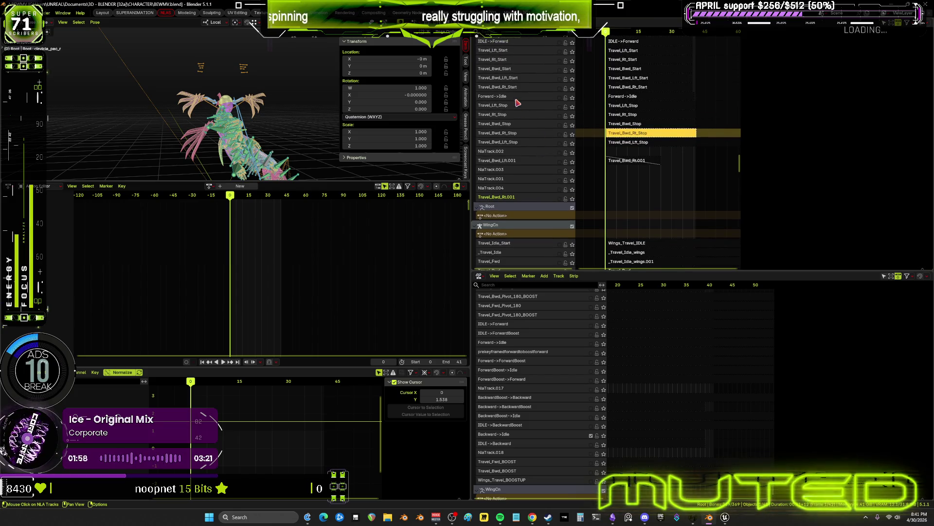
{"action": "left_click", "coordinate": [613, 517]}
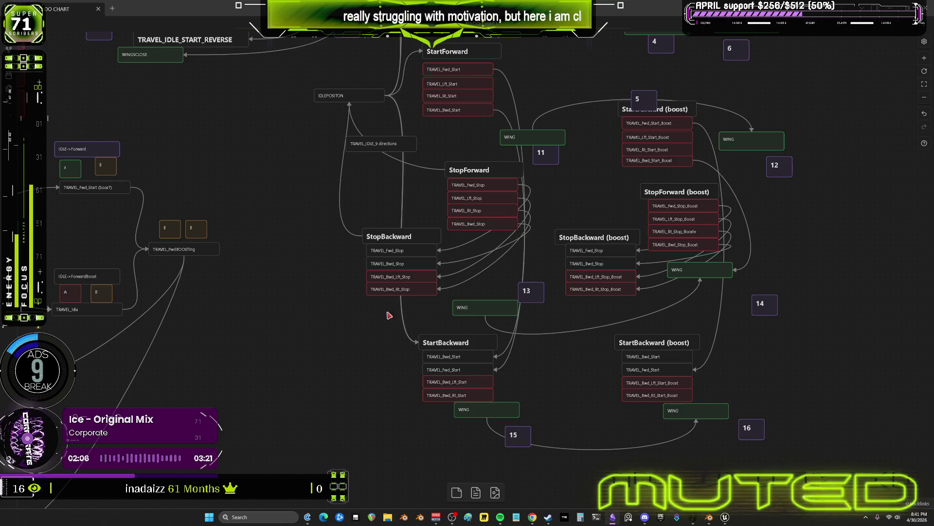
- Colour the StopForward, lower StopBackward and TRAVEL_Fwd_Stop nodes orange
{"action": "left_click_drag", "start_coordinate": [436, 186], "coordinate": [476, 216]}
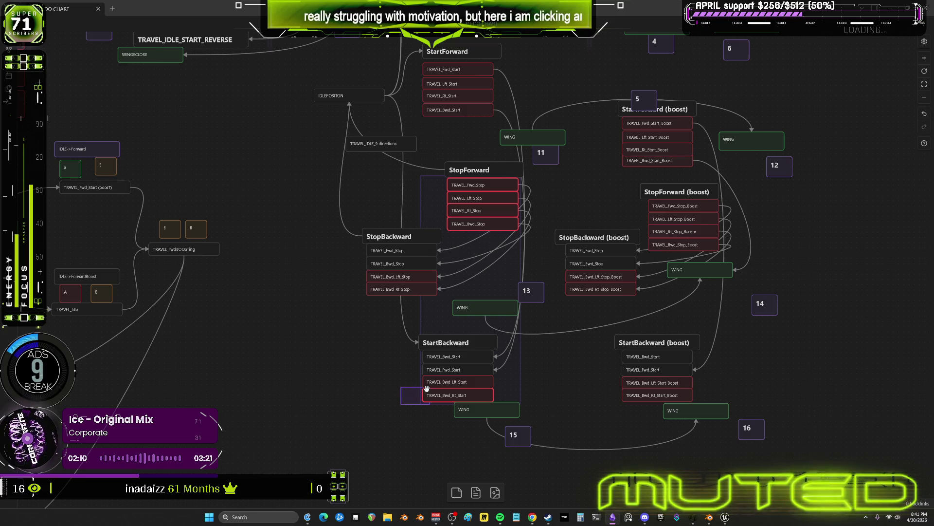
{"action": "left_click", "coordinate": [347, 402]}
{"action": "mouse_move", "coordinate": [334, 304]}
{"action": "left_mouse_down"}
{"action": "mouse_move", "coordinate": [358, 284]}
{"action": "mouse_move", "coordinate": [438, 267]}
{"action": "left_mouse_up"}
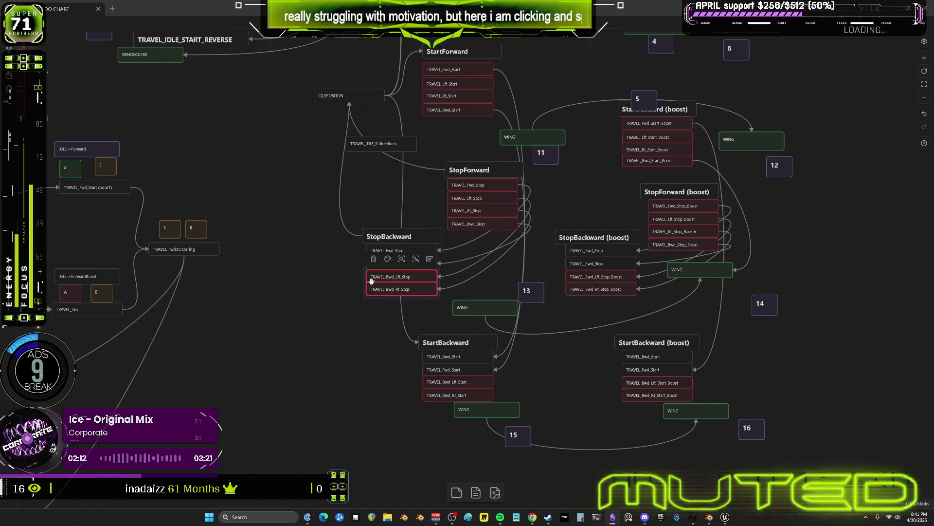
{"action": "mouse_move", "coordinate": [441, 226]}
{"action": "left_mouse_down", "text": "shift"}
{"action": "mouse_move", "coordinate": [458, 199]}
{"action": "mouse_move", "coordinate": [453, 181]}
{"action": "left_mouse_up", "text": "shift"}
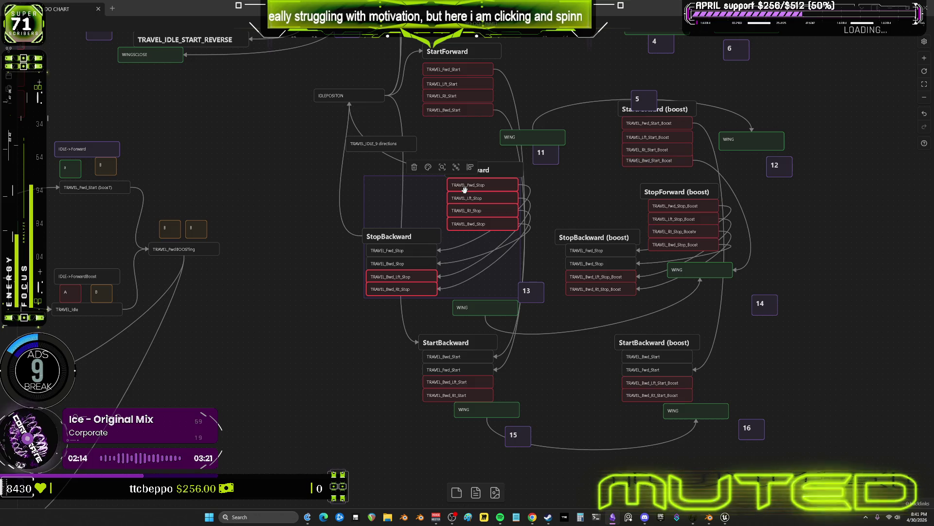
{"action": "left_click", "coordinate": [428, 167]}
{"action": "left_click", "coordinate": [425, 184]}
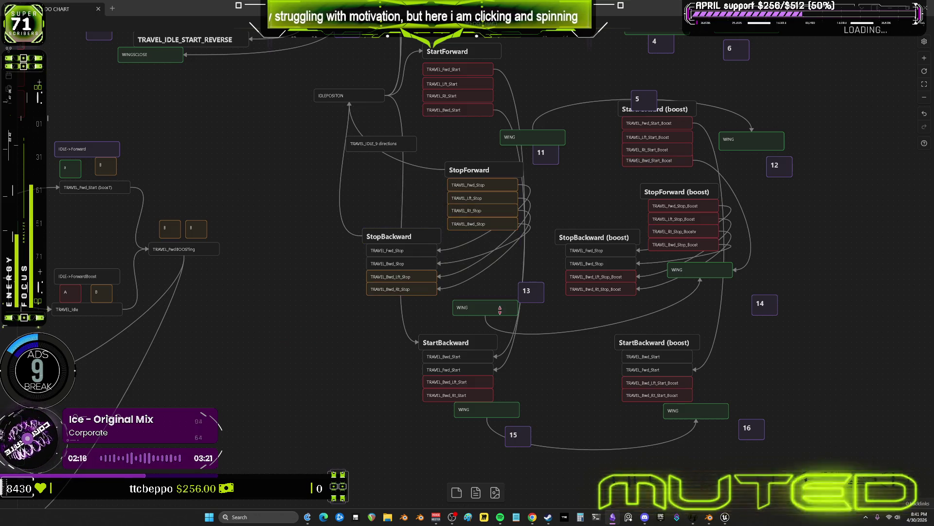
- Colour the StopForward (boost) and both backward side stop-boost nodes orange, then return to Blender
{"action": "mouse_move", "coordinate": [748, 237]}
{"action": "left_mouse_down", "text": "shift"}
{"action": "mouse_move", "coordinate": [709, 209]}
{"action": "mouse_move", "coordinate": [659, 244]}
{"action": "left_mouse_up", "text": "shift"}
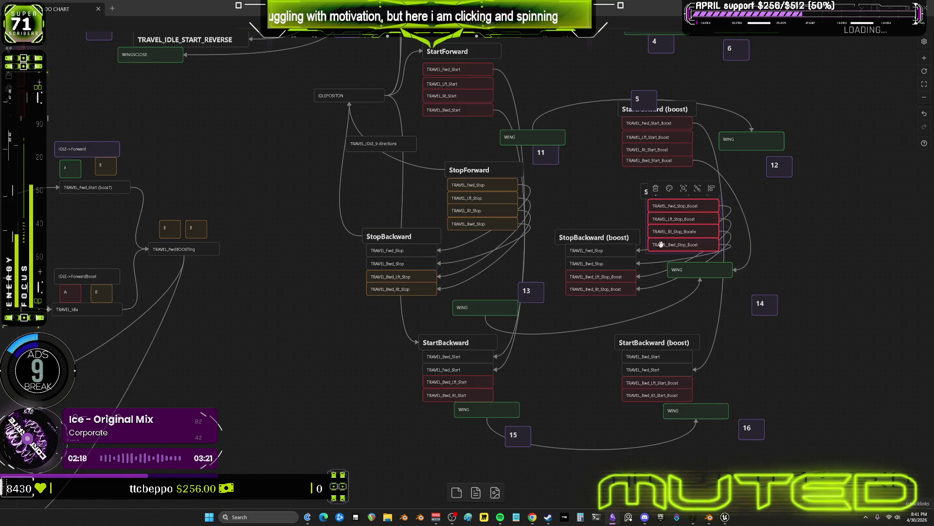
{"action": "left_click", "coordinate": [584, 289], "text": "shift"}
{"action": "left_click", "coordinate": [590, 277], "text": "shift"}
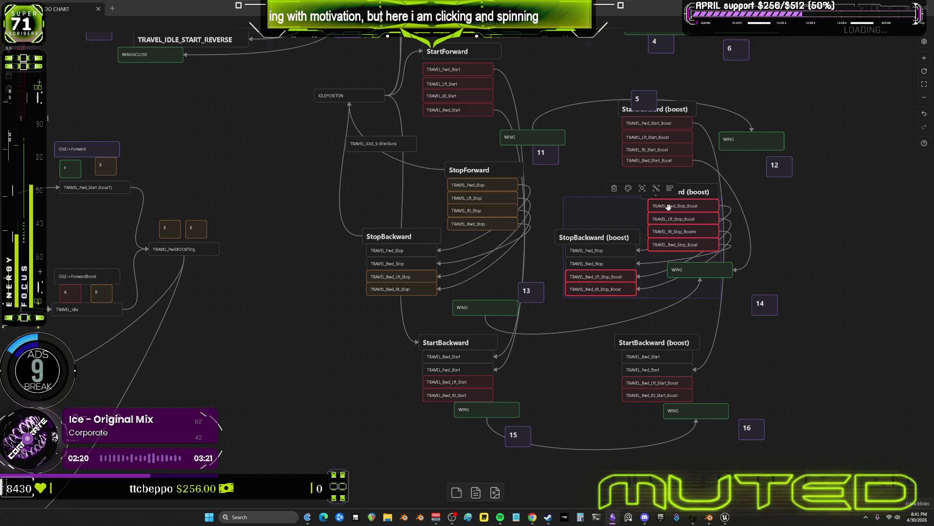
{"action": "left_click", "coordinate": [628, 188]}
{"action": "left_click", "coordinate": [625, 206]}
{"action": "left_click", "coordinate": [827, 203]}
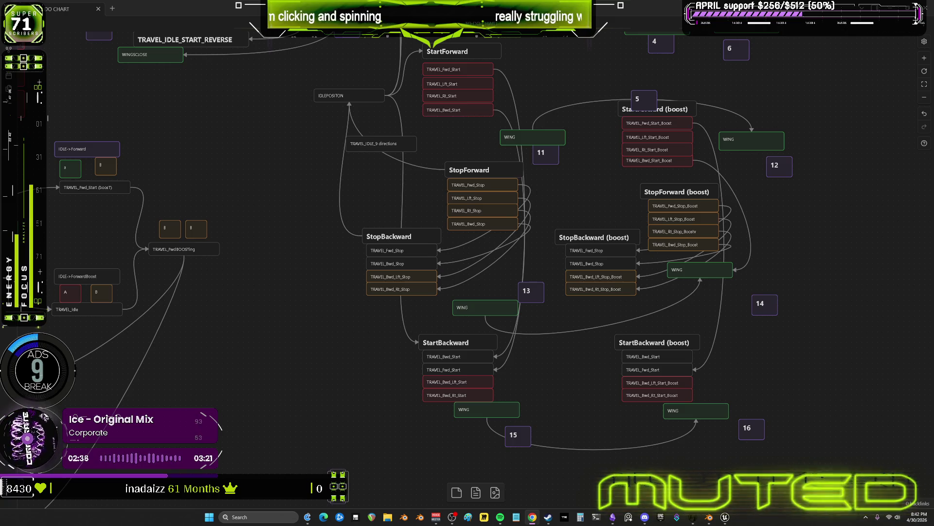
{"action": "scroll", "coordinate": [598, 313], "scroll_direction": "up", "scroll_amount": 2}
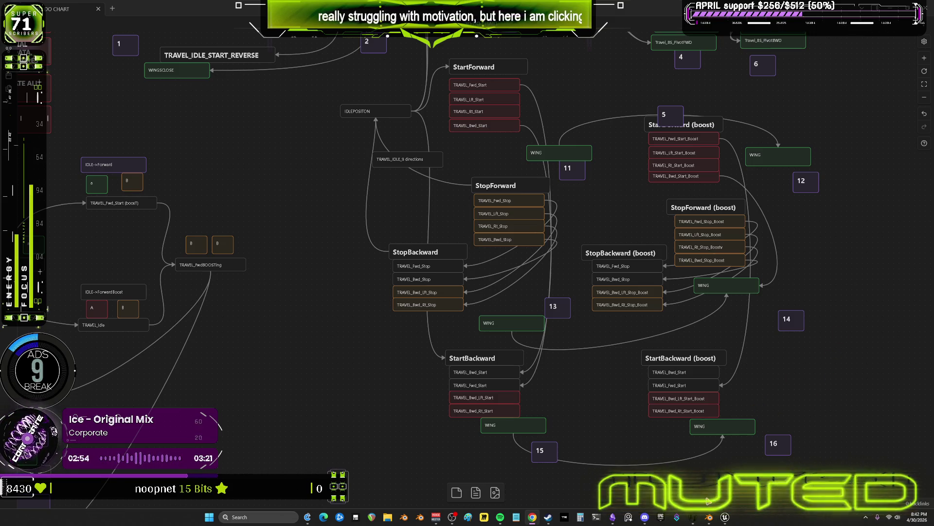
{"action": "left_click", "coordinate": [710, 518]}
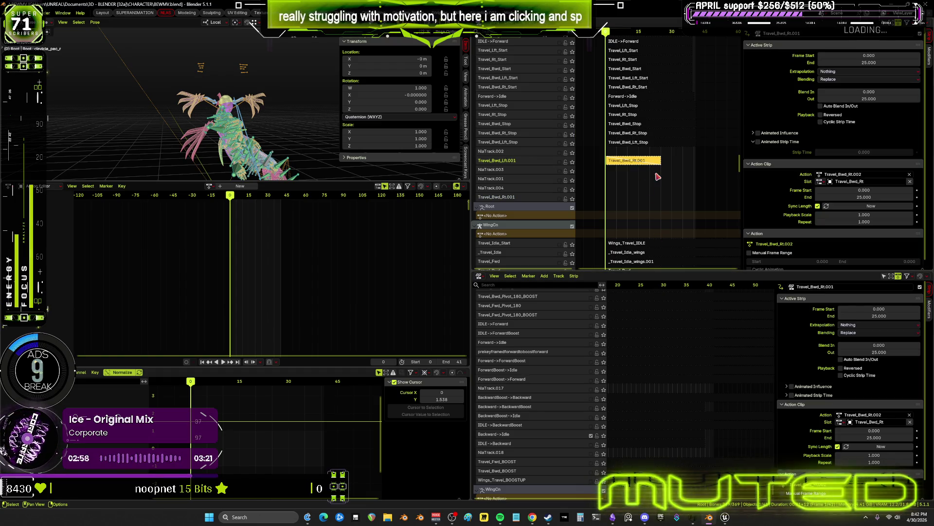
- Delete the six leftover NlaTrack and .001 tracks with Delete Tracks
{"action": "right_click", "coordinate": [516, 154]}
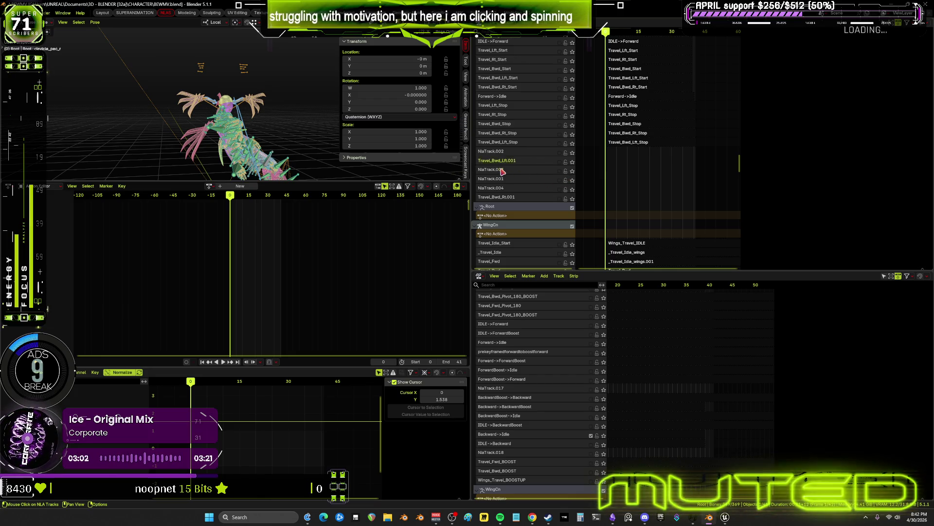
{"action": "right_click", "coordinate": [504, 173]}
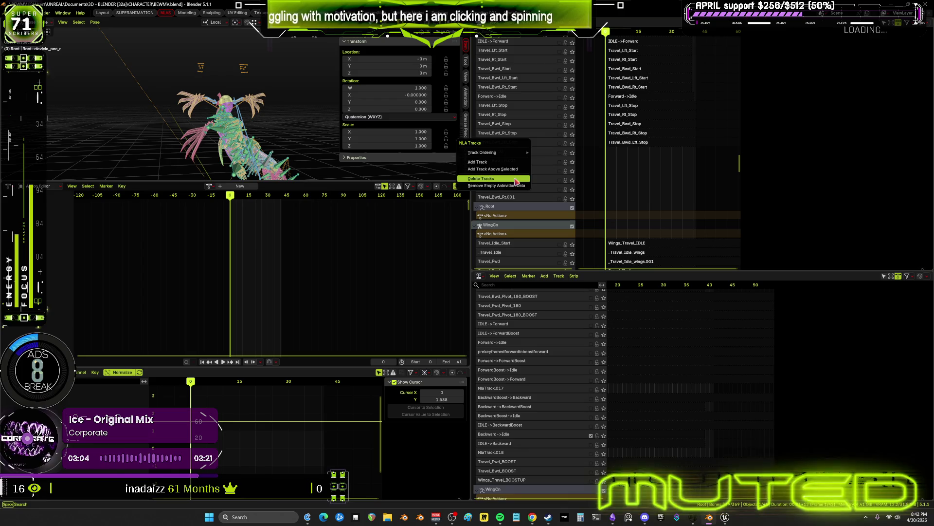
{"action": "left_click", "coordinate": [515, 179]}
{"action": "right_click", "coordinate": [524, 172]}
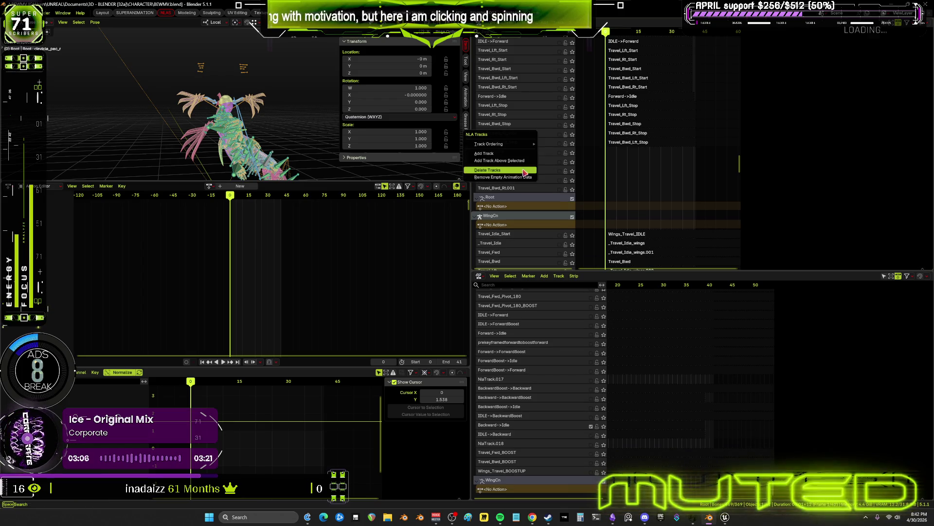
{"action": "left_click", "coordinate": [525, 171]}
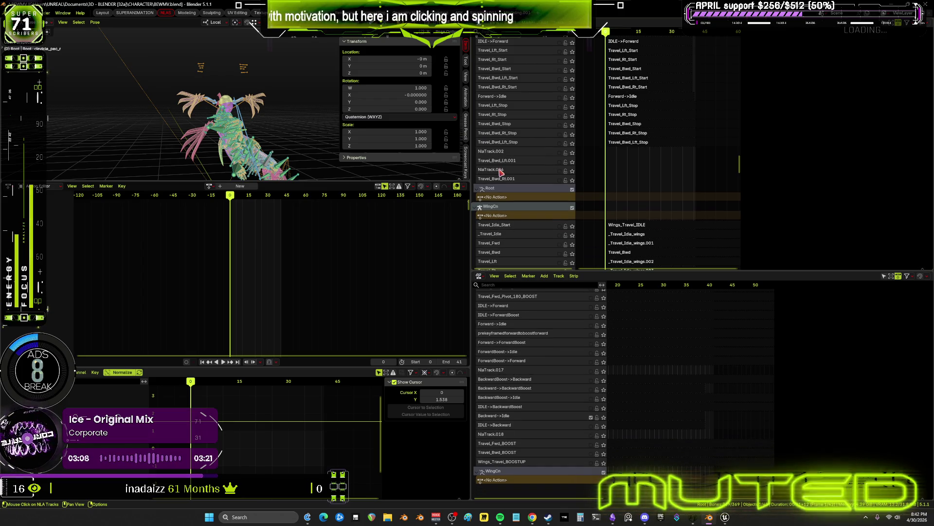
{"action": "right_click", "coordinate": [522, 174]}
{"action": "left_click", "coordinate": [521, 172]}
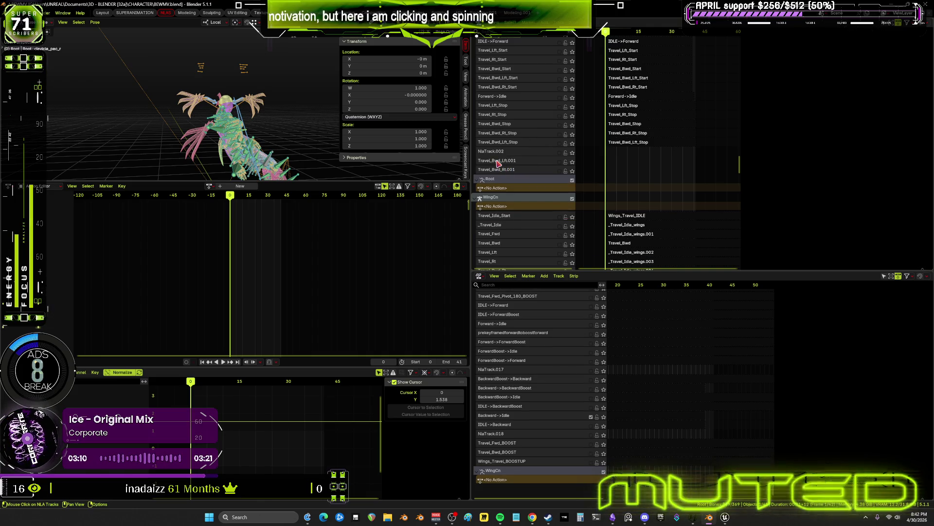
{"action": "right_click", "coordinate": [516, 165]}
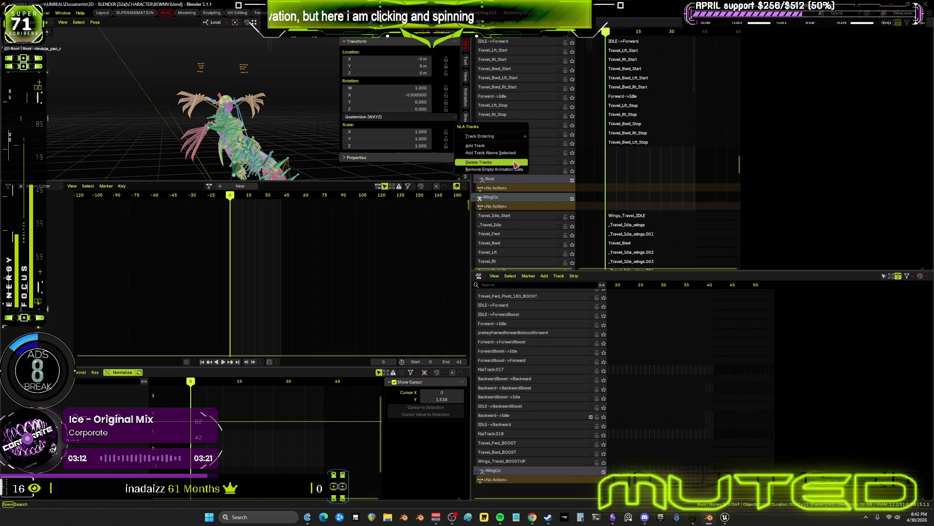
{"action": "left_click", "coordinate": [515, 163]}
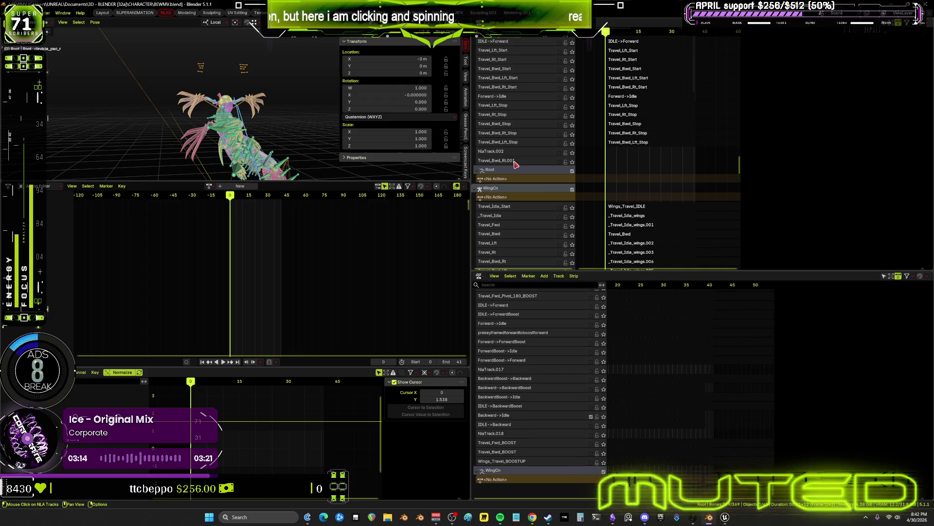
{"action": "right_click", "coordinate": [516, 165]}
{"action": "left_click", "coordinate": [515, 163]}
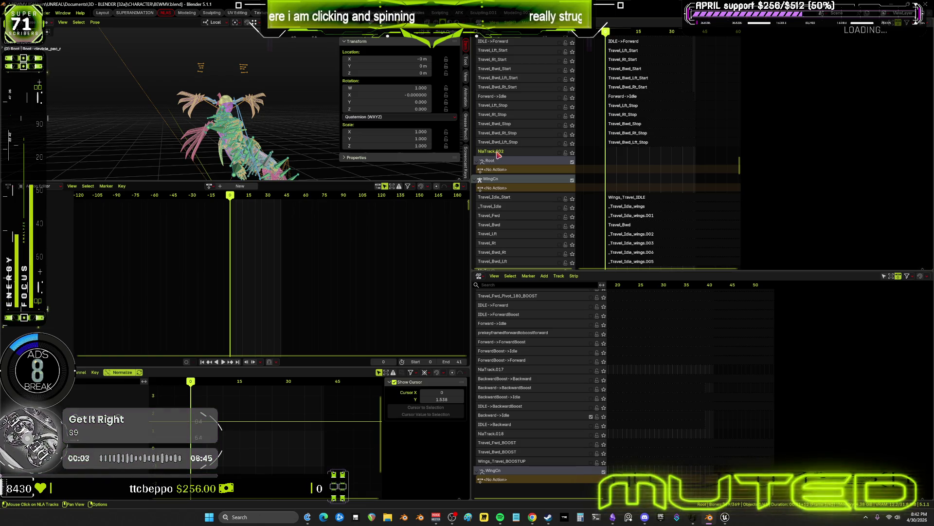
{"action": "right_click", "coordinate": [499, 161]}
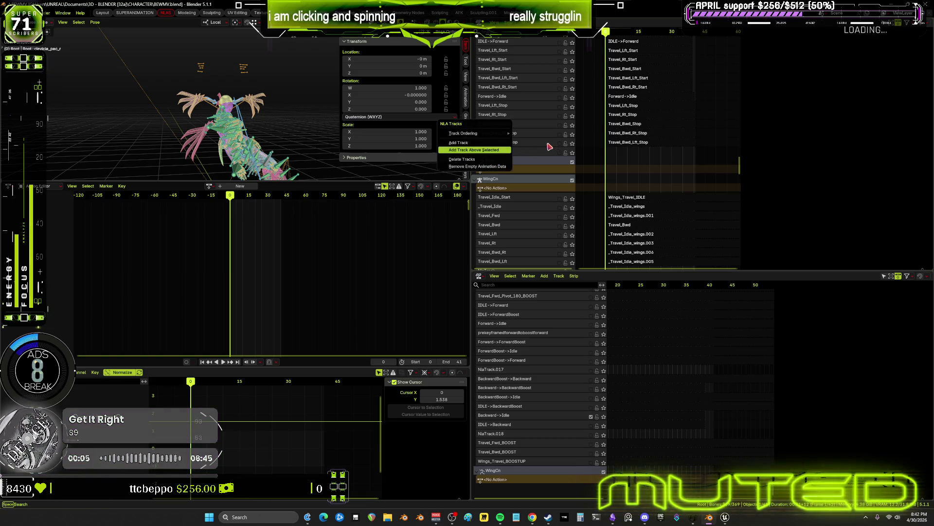
{"action": "right_click", "coordinate": [502, 154]}
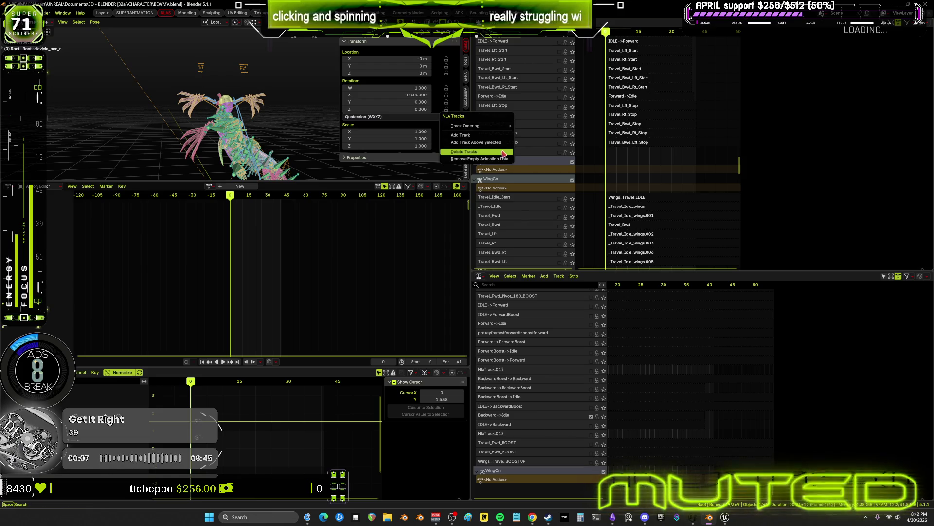
{"action": "left_click", "coordinate": [504, 154]}
{"action": "scroll", "coordinate": [633, 176], "scroll_direction": "up", "scroll_amount": 5}
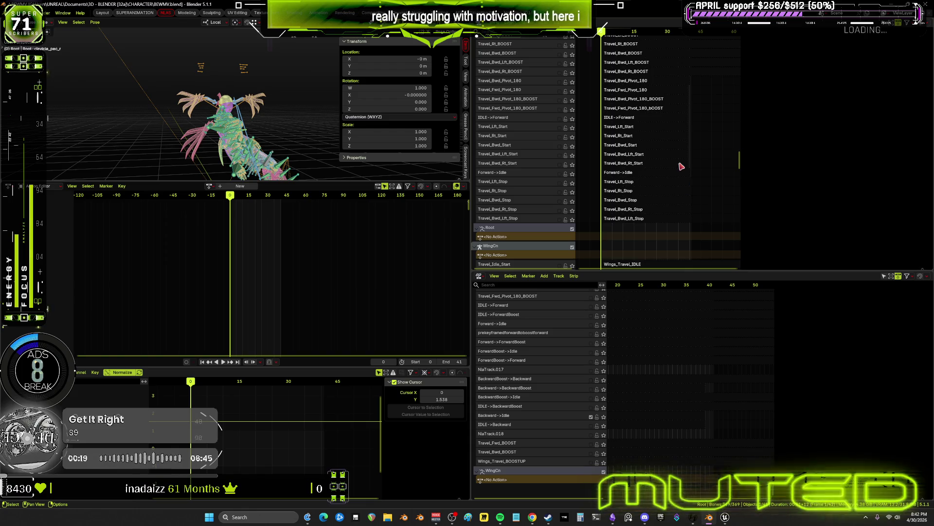
- Recolour the four StartForward nodes green, then back to red, and switch to Unreal Editor
{"action": "left_click", "coordinate": [614, 519]}
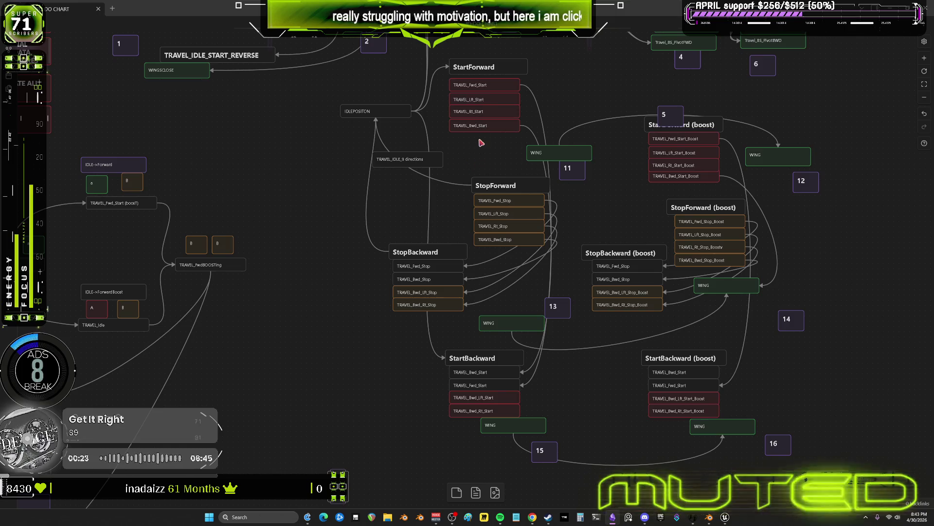
{"action": "left_click_drag", "start_coordinate": [498, 151], "coordinate": [496, 86]}
{"action": "left_click", "coordinate": [471, 67]}
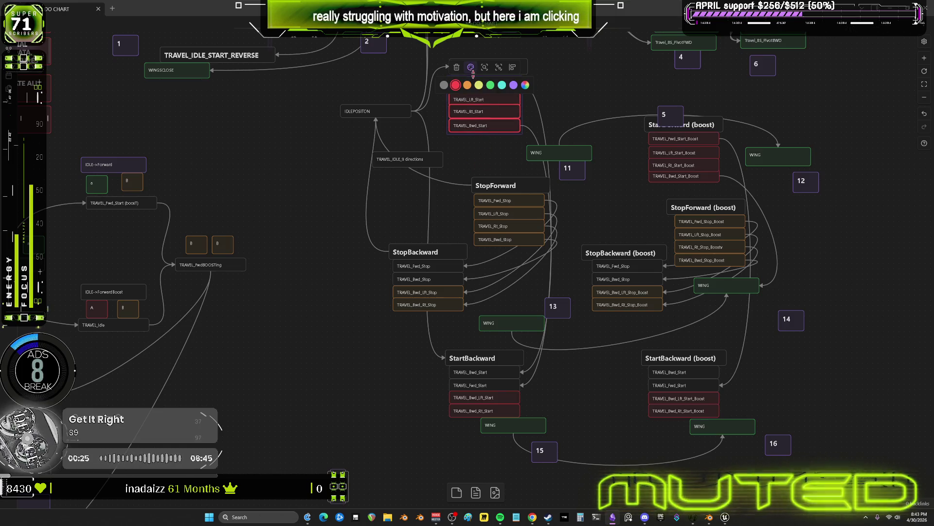
{"action": "left_click", "coordinate": [490, 83]}
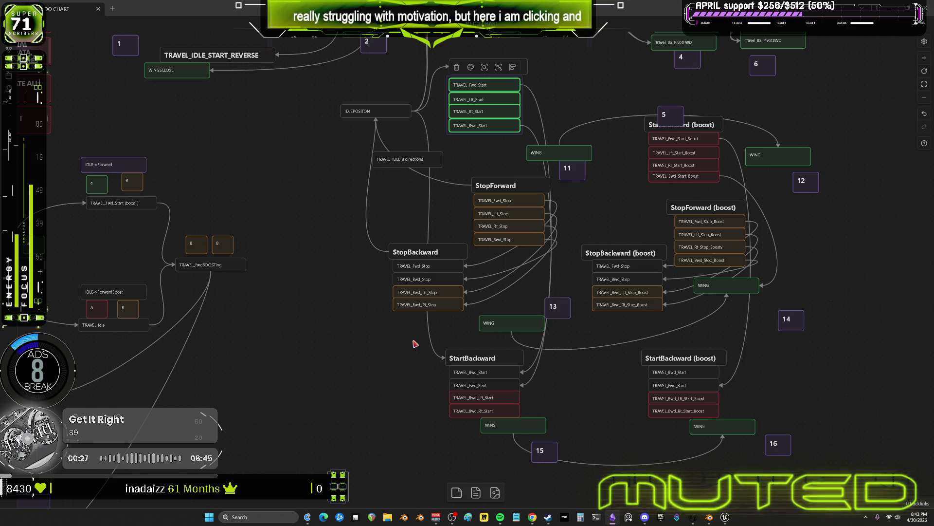
{"action": "left_click", "coordinate": [470, 67]}
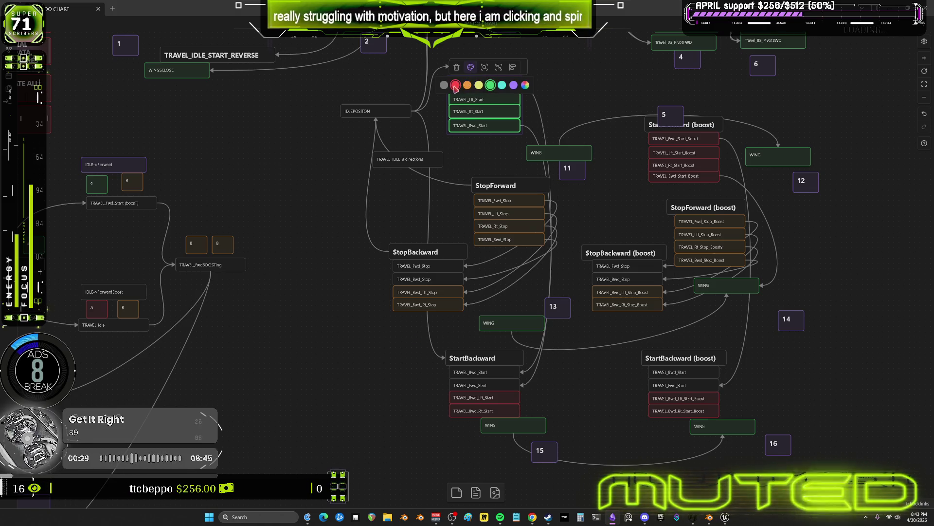
{"action": "left_click", "coordinate": [455, 85]}
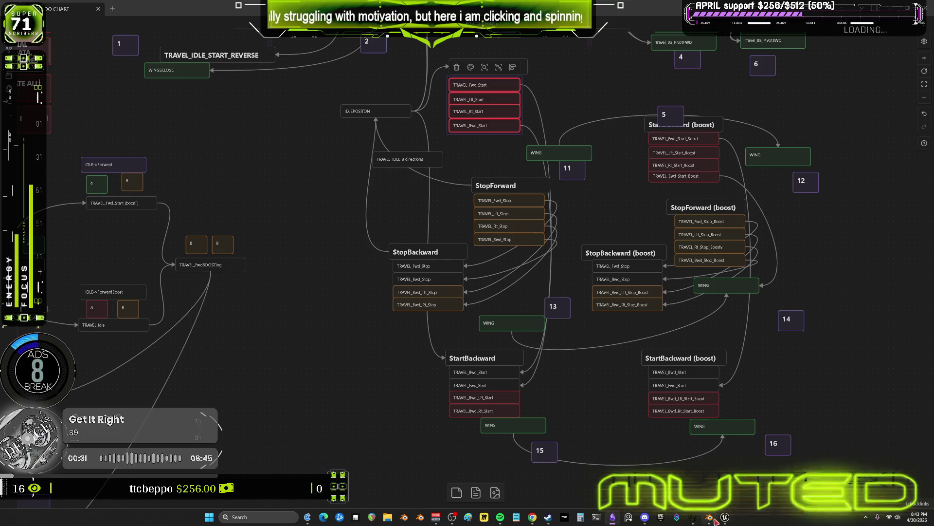
{"action": "left_click", "coordinate": [716, 521]}
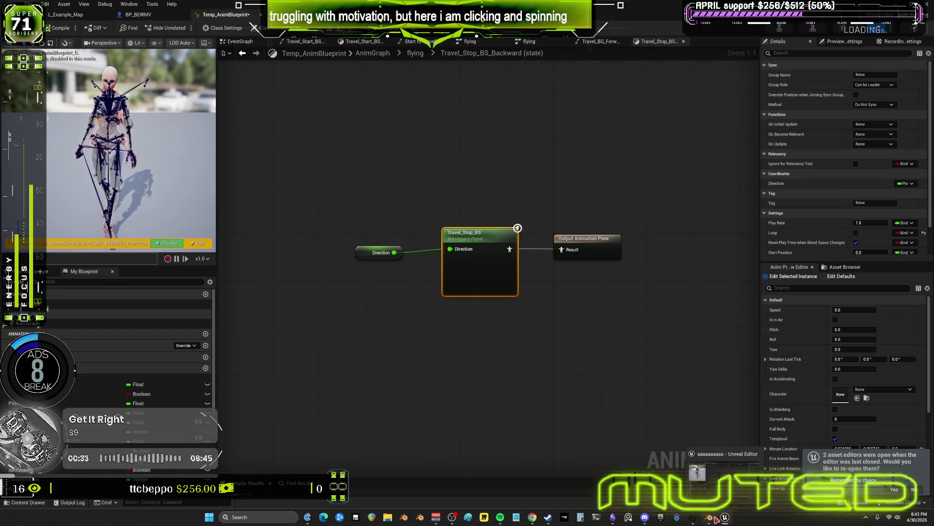
- Solo the IDLE->Forward NLA track and scrub to frame 14 to preview it
{"action": "left_click", "coordinate": [710, 518]}
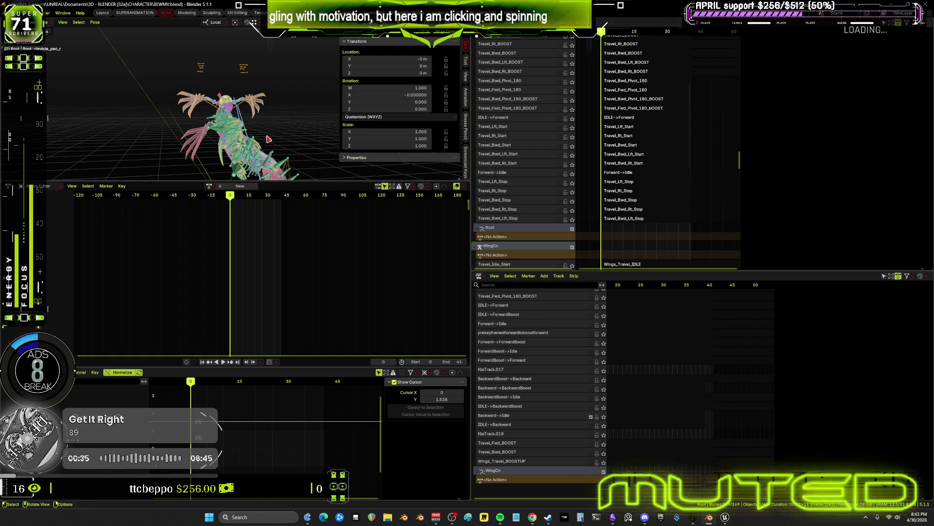
{"action": "key", "text": "r"}
{"action": "middle_click_drag", "start_coordinate": [352, 141], "coordinate": [535, 145]}
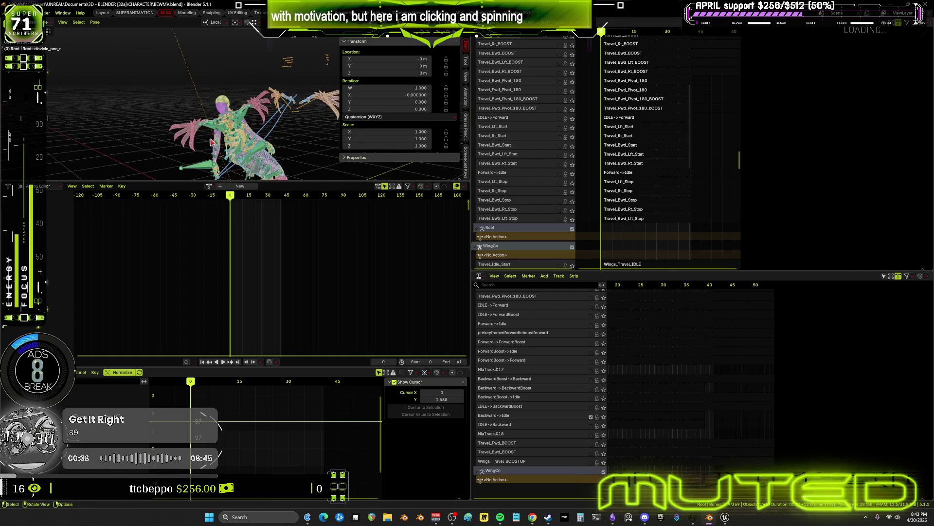
{"action": "left_click", "coordinate": [572, 118]}
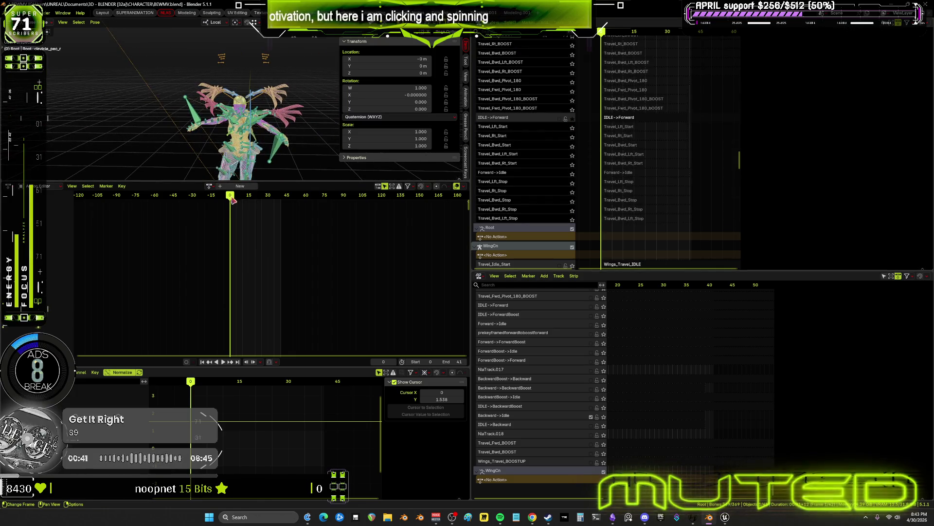
{"action": "mouse_move", "coordinate": [231, 195]}
{"action": "left_mouse_down"}
{"action": "mouse_move", "coordinate": [267, 195]}
{"action": "mouse_move", "coordinate": [221, 189]}
{"action": "left_mouse_up"}
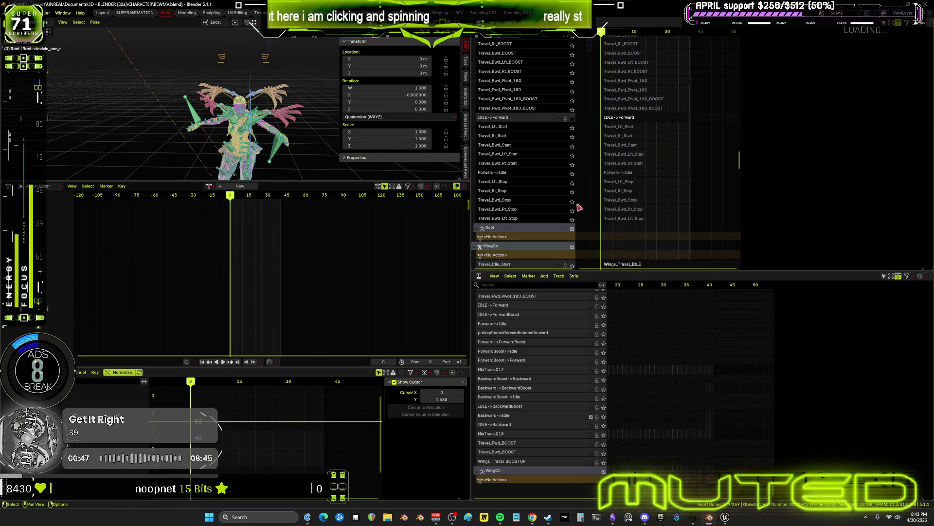
{"action": "key", "text": "space"}
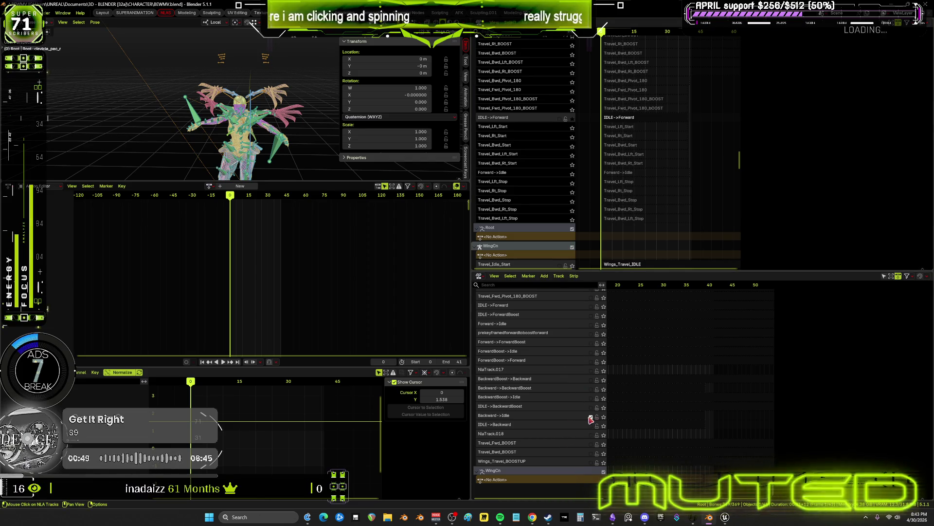
- Unsolo IDLE->Forward, scrub to frame 19, and check the flowchart before returning to Blender
{"action": "scroll", "coordinate": [591, 420], "scroll_direction": "up", "scroll_amount": 2}
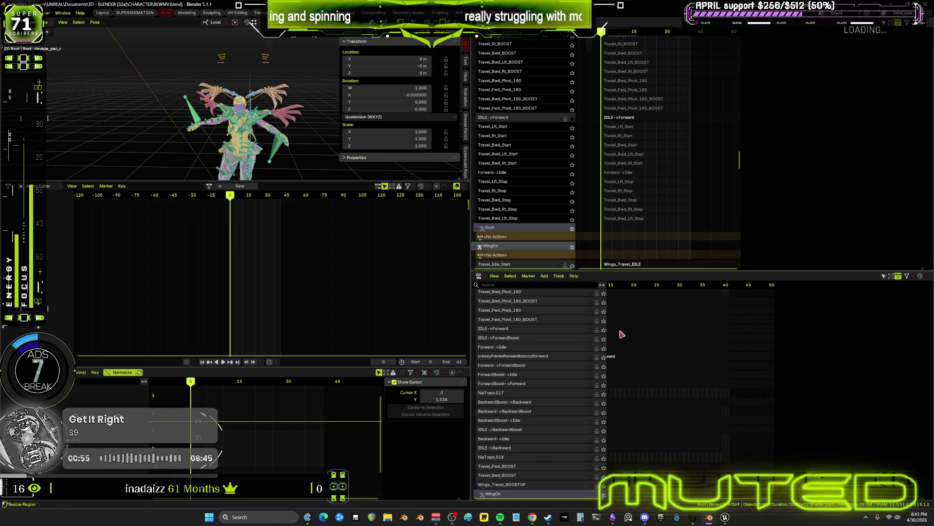
{"action": "middle_click_drag", "start_coordinate": [601, 334], "coordinate": [679, 344]}
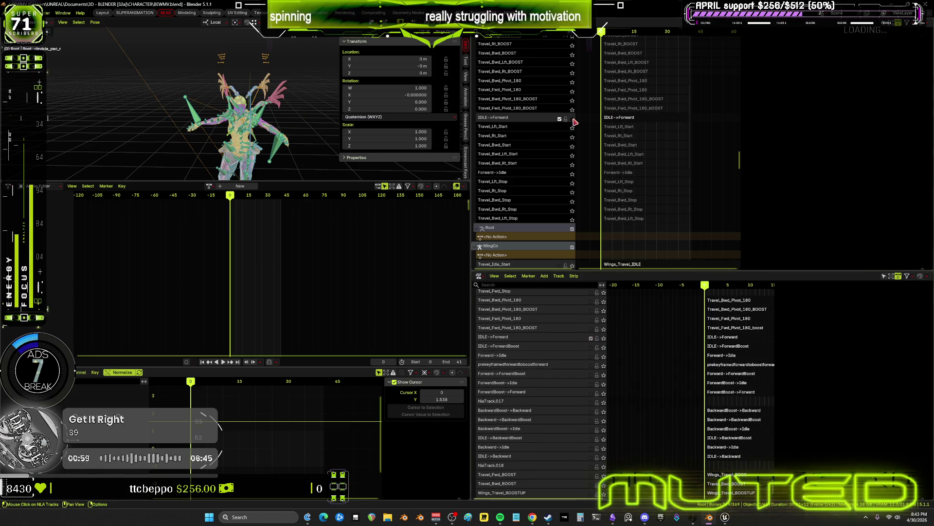
{"action": "left_click", "coordinate": [572, 119]}
{"action": "mouse_move", "coordinate": [226, 198]}
{"action": "left_mouse_down"}
{"action": "mouse_move", "coordinate": [282, 199]}
{"action": "mouse_move", "coordinate": [218, 199]}
{"action": "left_mouse_up"}
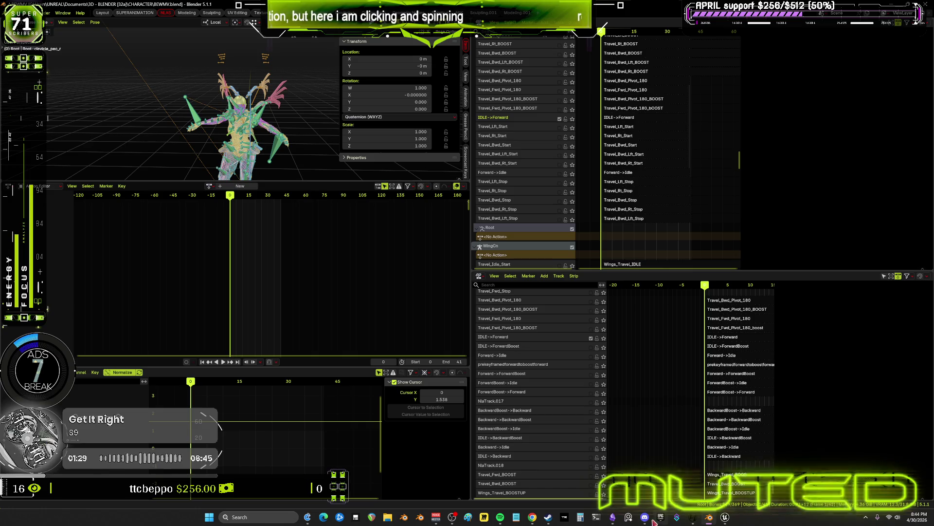
{"action": "left_click", "coordinate": [614, 518]}
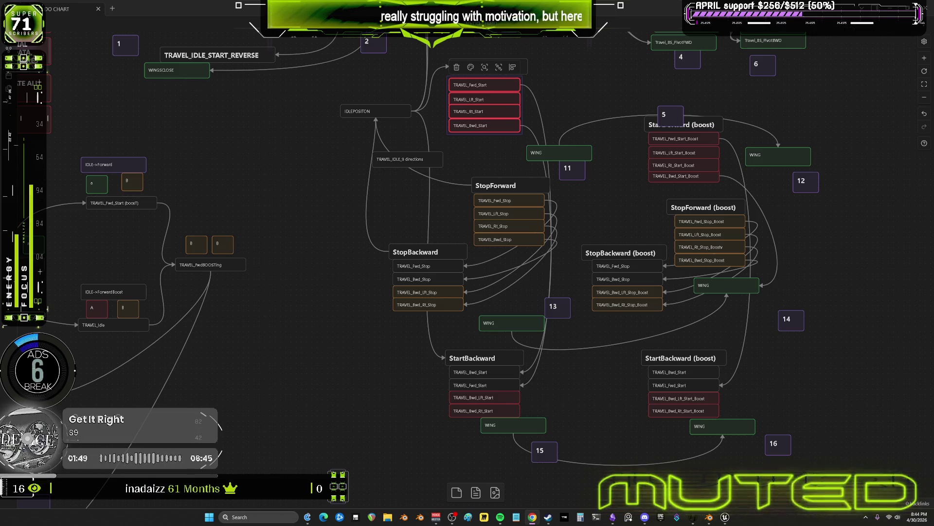
{"action": "left_click", "coordinate": [709, 519]}
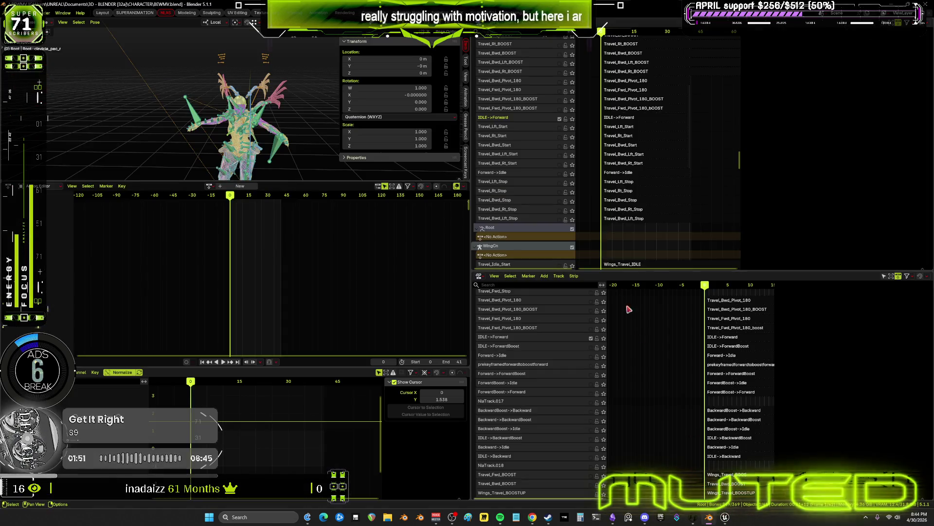
- Browse the NLA tracks, selecting the IDLE->Forward and enginesopened strips
{"action": "left_click", "coordinate": [621, 119]}
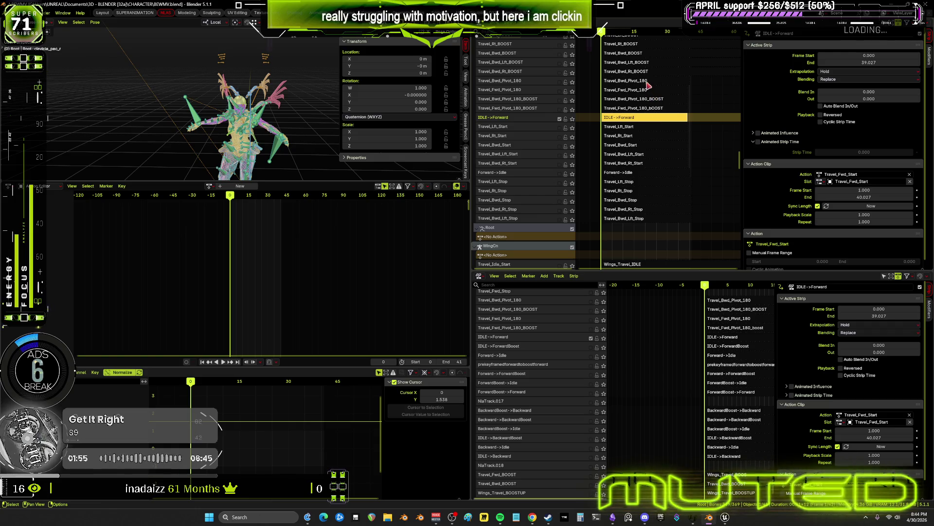
{"action": "mouse_move", "coordinate": [648, 88]}
{"action": "middle_mouse_down"}
{"action": "mouse_move", "coordinate": [697, 187]}
{"action": "mouse_move", "coordinate": [644, 39]}
{"action": "mouse_move", "coordinate": [673, 59]}
{"action": "middle_mouse_up"}
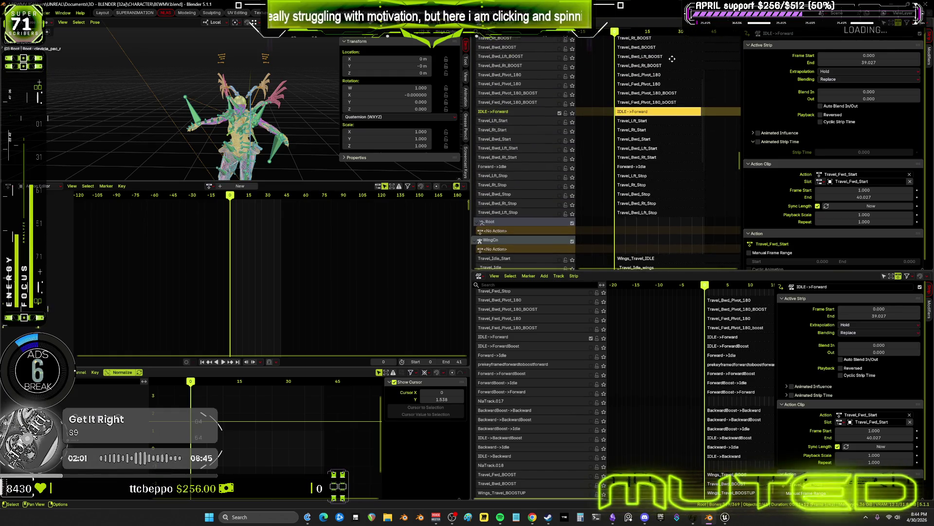
{"action": "middle_click_drag", "start_coordinate": [321, 129], "coordinate": [204, 122]}
{"action": "mouse_move", "coordinate": [657, 234]}
{"action": "middle_mouse_down"}
{"action": "mouse_move", "coordinate": [627, 138]}
{"action": "mouse_move", "coordinate": [639, 138]}
{"action": "middle_mouse_up"}
{"action": "left_click", "coordinate": [646, 96]}
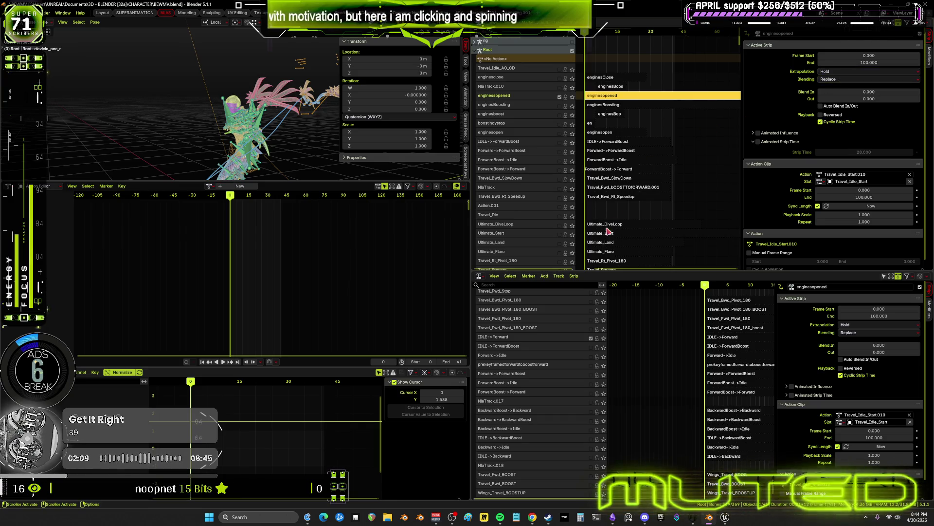
{"action": "middle_click_drag", "start_coordinate": [608, 231], "coordinate": [623, 64]}
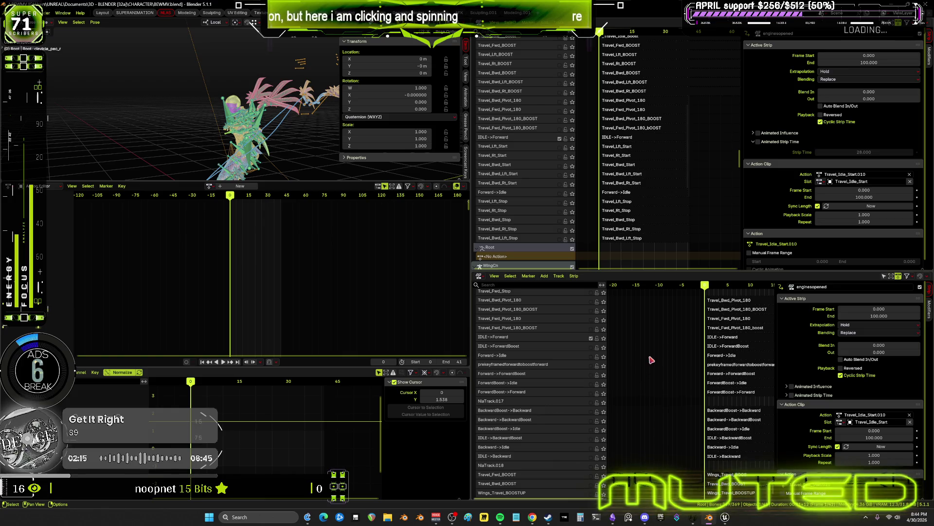
- Solo the wing IDLE->Forward track and tweak its OpenWings.052 strip
{"action": "left_click", "coordinate": [730, 337]}
{"action": "mouse_move", "coordinate": [730, 337]}
{"action": "middle_mouse_down"}
{"action": "mouse_move", "coordinate": [708, 344]}
{"action": "mouse_move", "coordinate": [726, 348]}
{"action": "mouse_move", "coordinate": [664, 334]}
{"action": "mouse_move", "coordinate": [733, 328]}
{"action": "middle_mouse_up"}
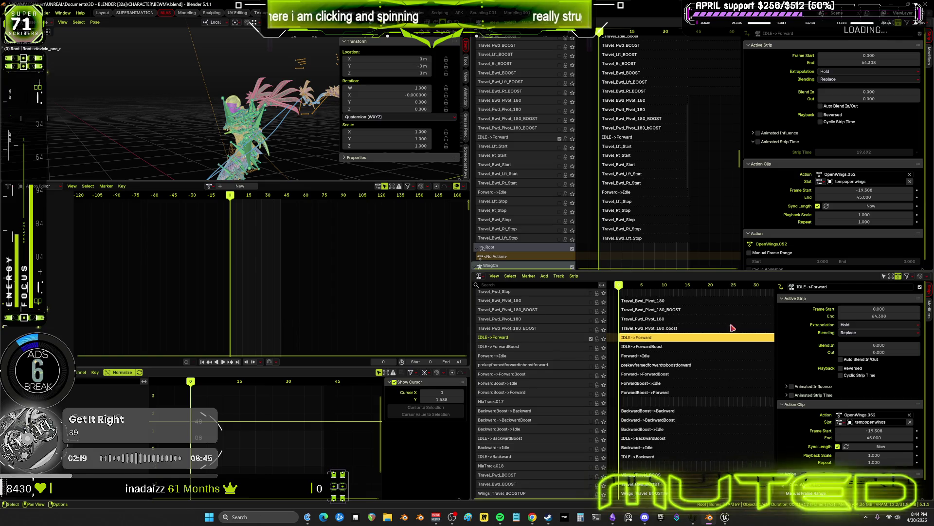
{"action": "left_click", "coordinate": [604, 338]}
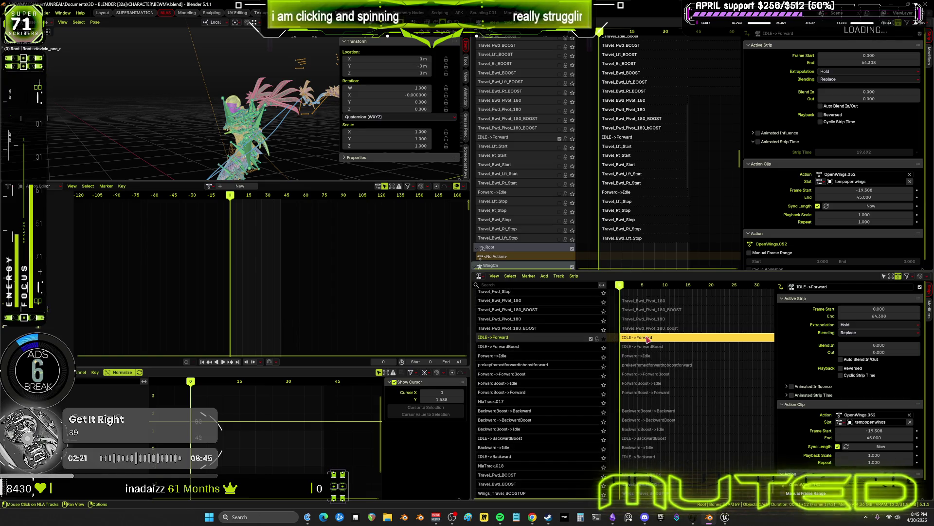
{"action": "key", "text": "Tab"}
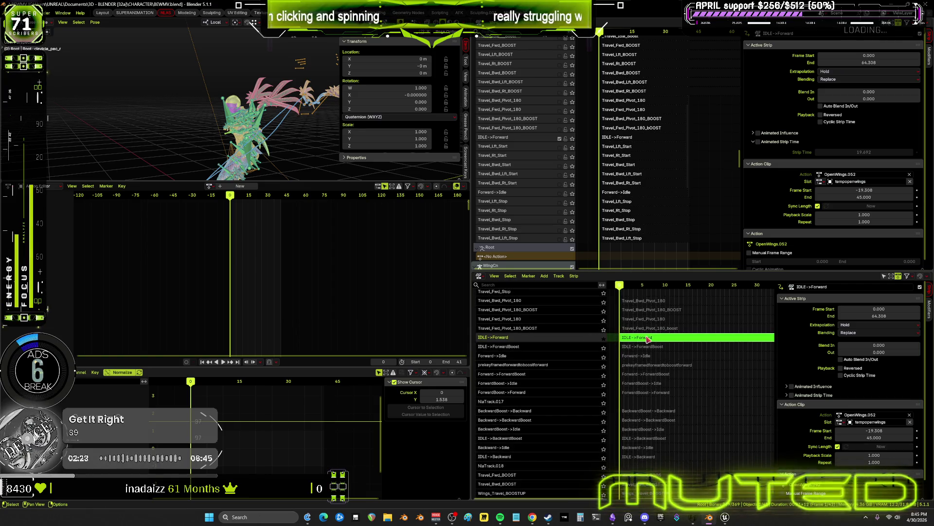
{"action": "middle_click_drag", "start_coordinate": [296, 152], "coordinate": [270, 129]}
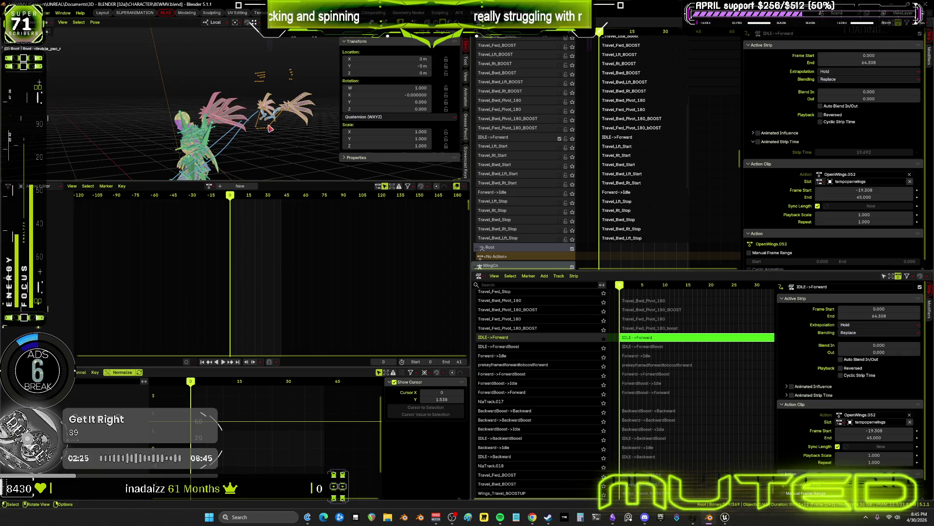
- Put WingCn in Pose mode and scrub frames 15–35 to preview the wing motion
{"action": "left_click", "coordinate": [271, 129]}
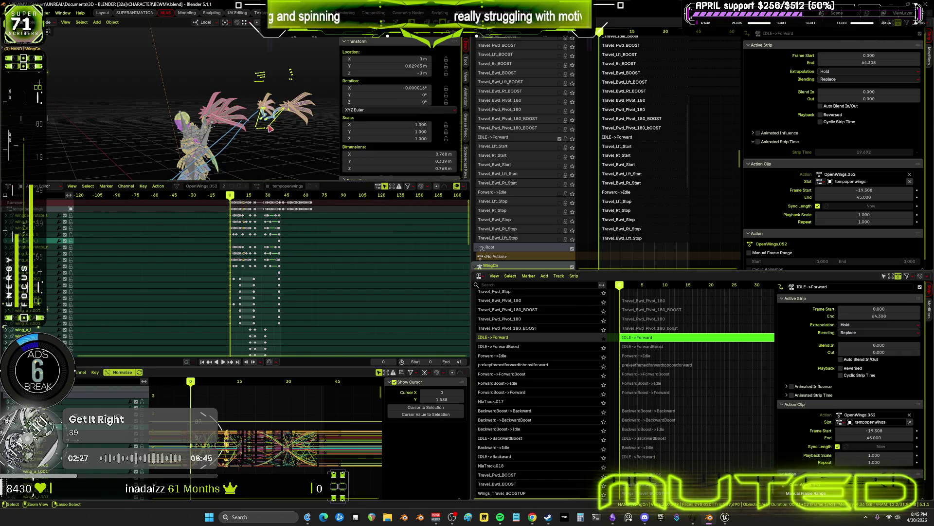
{"action": "key", "text": "ctrl+Tab"}
{"action": "left_click_drag", "start_coordinate": [194, 381], "coordinate": [234, 388]}
{"action": "mouse_move", "coordinate": [246, 394]}
{"action": "left_mouse_down"}
{"action": "mouse_move", "coordinate": [323, 423]}
{"action": "mouse_move", "coordinate": [175, 430]}
{"action": "left_mouse_up"}
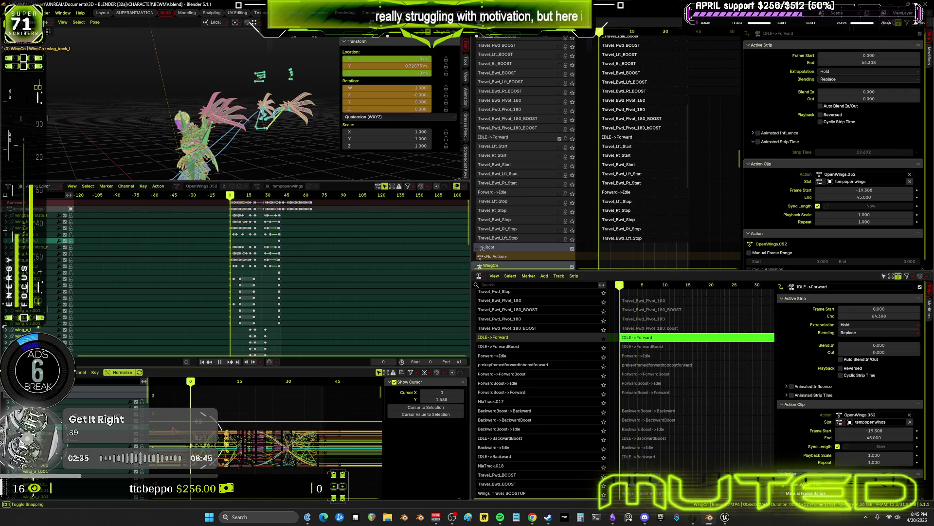
- Leave the current tweak, then briefly tweak the Root IDLE->Forward strip and exit again
{"action": "key", "text": "Tab"}
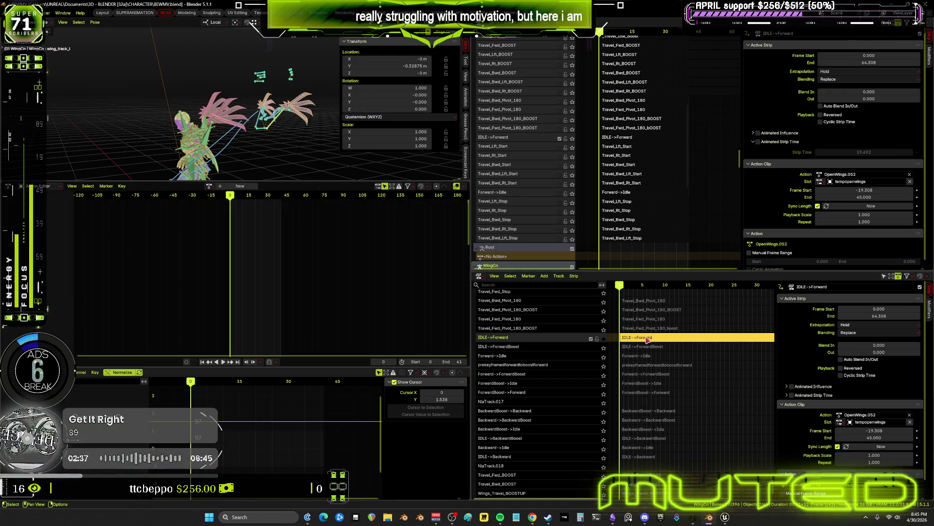
{"action": "left_click", "coordinate": [618, 138]}
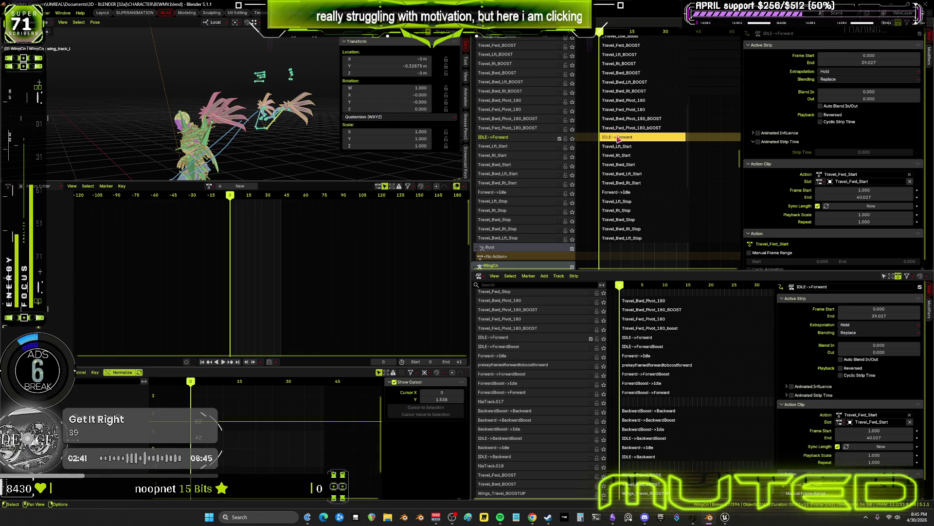
{"action": "key", "text": "Tab"}
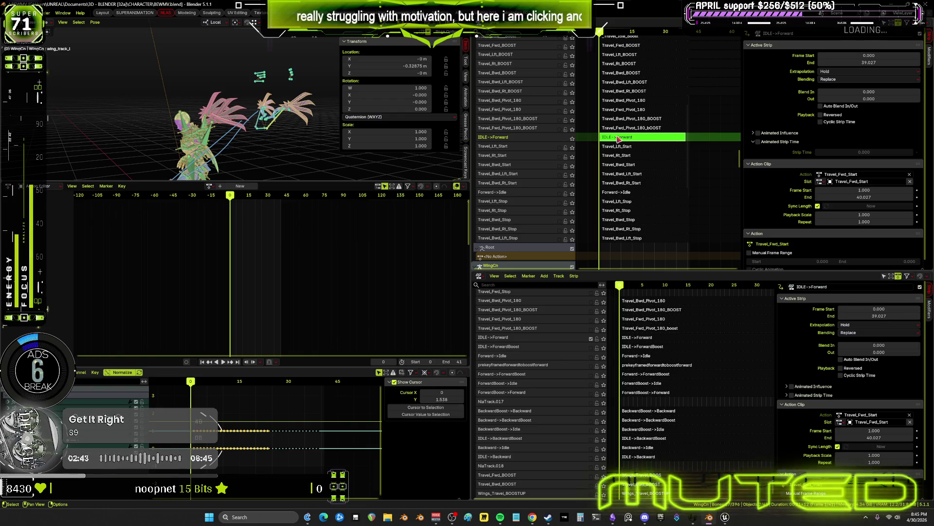
{"action": "key", "text": "Tab"}
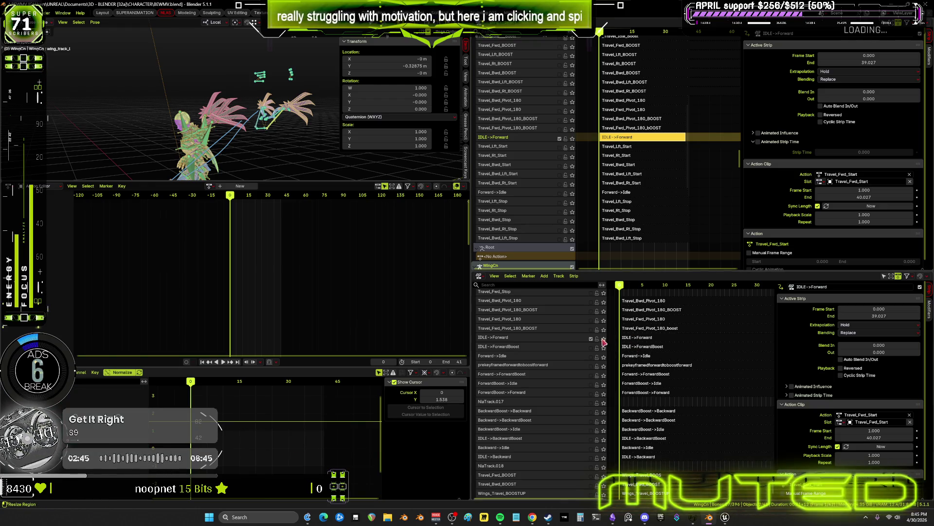
- Tweak the wing IDLE->Forward strip's OpenWings.052 action and frame all its curves
{"action": "left_click", "coordinate": [635, 340]}
{"action": "key", "text": "Tab"}
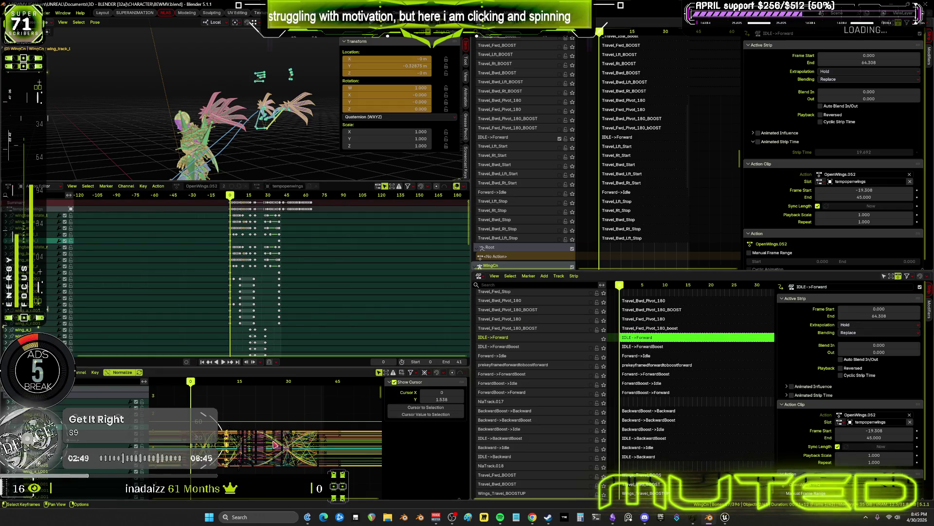
{"action": "key", "text": "a"}
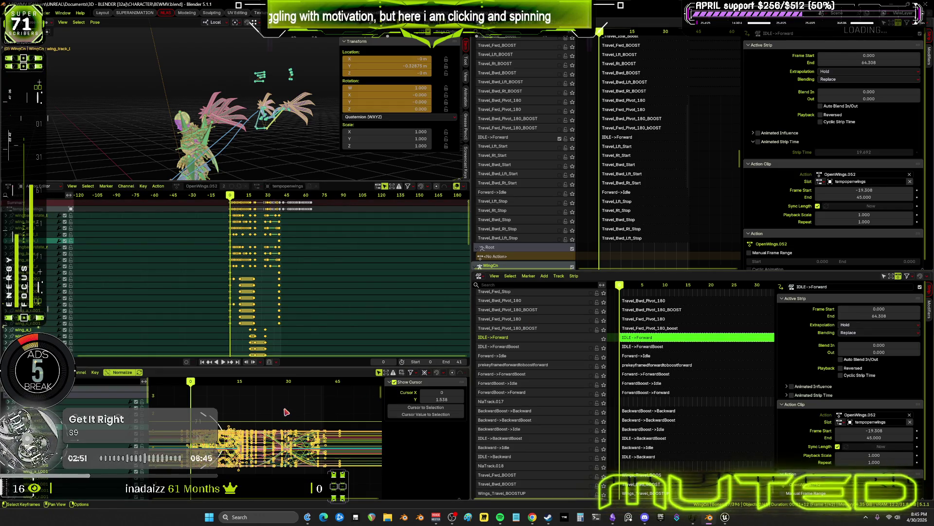
{"action": "key", "text": "alt+a"}
{"action": "key", "text": "Home"}
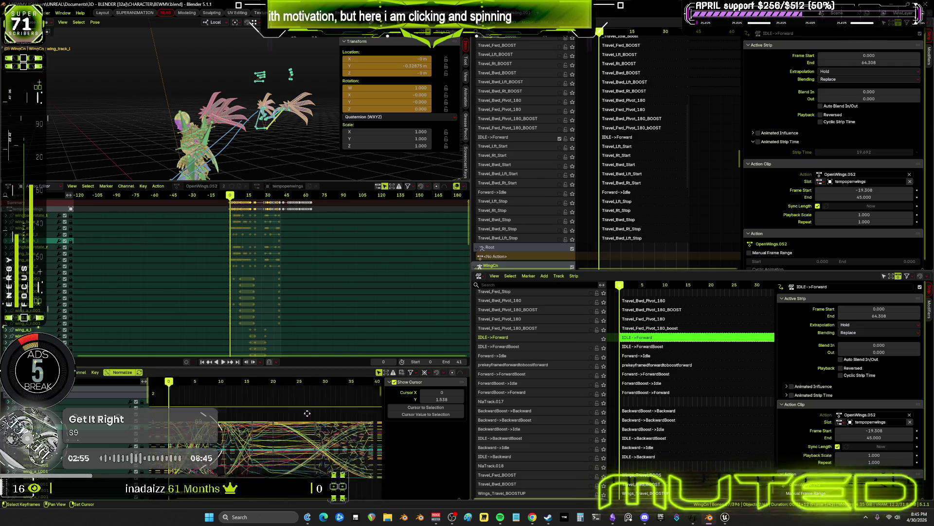
- Inspect the OpenWings.052 curves in a maximized Graph Editor, then restore the normal layout
{"action": "key", "text": "ctrl+space"}
{"action": "middle_click_drag", "start_coordinate": [590, 251], "coordinate": [465, 275]}
{"action": "scroll", "coordinate": [499, 219], "scroll_direction": "up", "scroll_amount": 5}
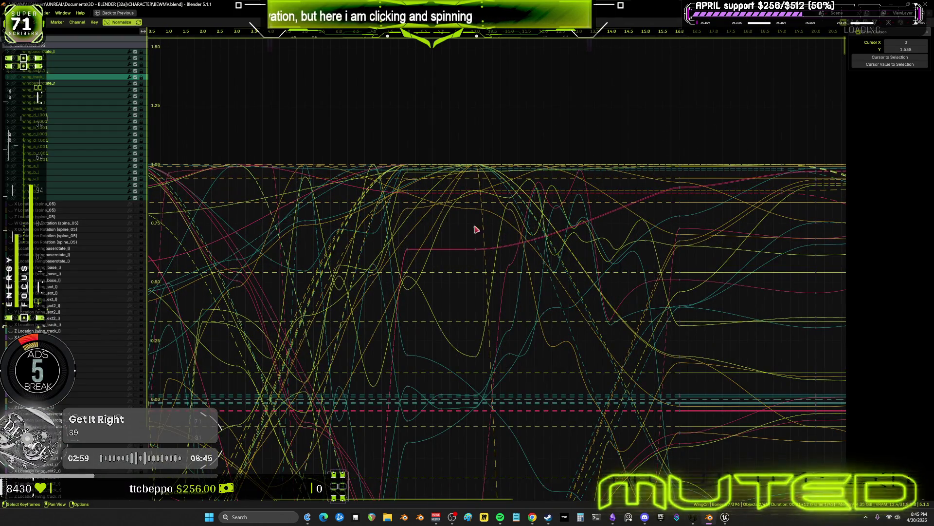
{"action": "middle_click_drag", "start_coordinate": [475, 229], "coordinate": [546, 226]}
{"action": "scroll", "coordinate": [478, 224], "scroll_direction": "up", "scroll_amount": 2}
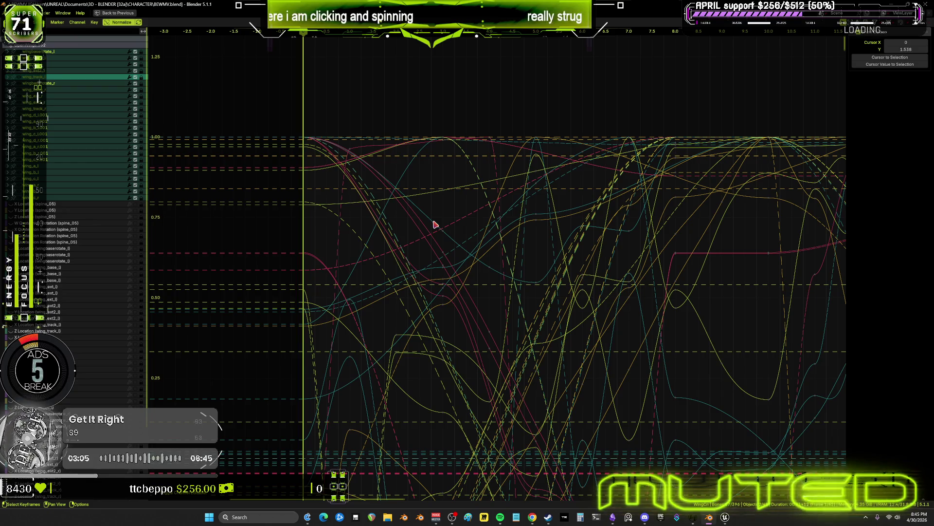
{"action": "mouse_move", "coordinate": [434, 225]}
{"action": "middle_mouse_down", "text": "ctrl"}
{"action": "mouse_move", "coordinate": [434, 234]}
{"action": "mouse_move", "coordinate": [607, 267]}
{"action": "mouse_move", "coordinate": [616, 298]}
{"action": "middle_mouse_up", "text": "ctrl"}
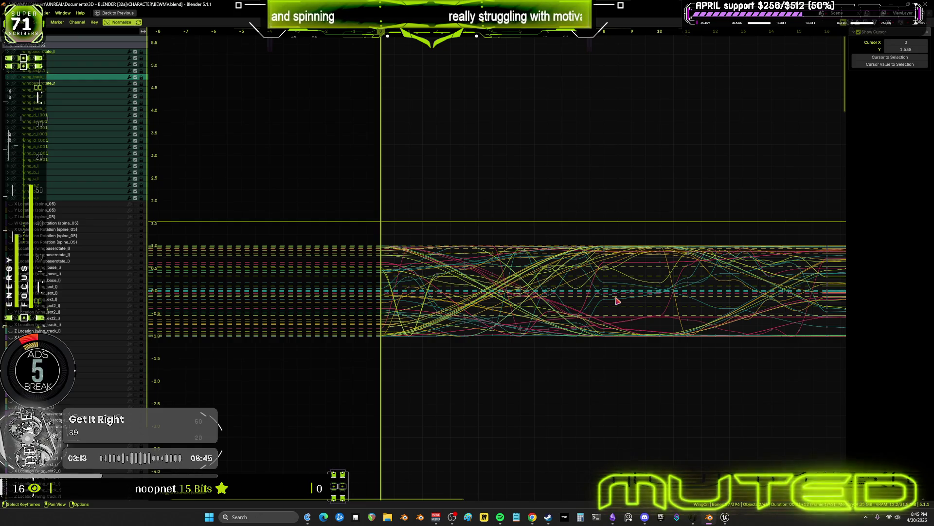
{"action": "key", "text": "ctrl+space"}
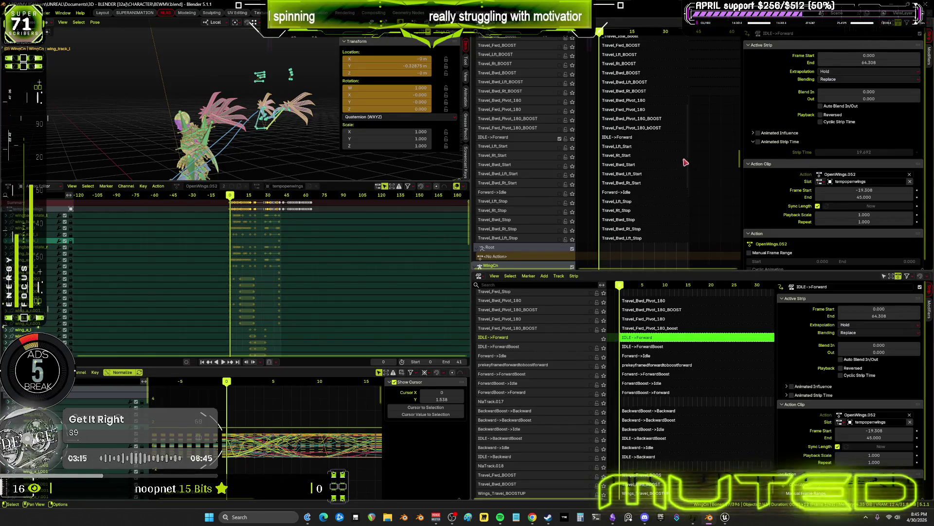
- Switch tweaking from the wing strip to the Root IDLE->Forward strip's Travel_Fwd_Start action
{"action": "key", "text": "Tab"}
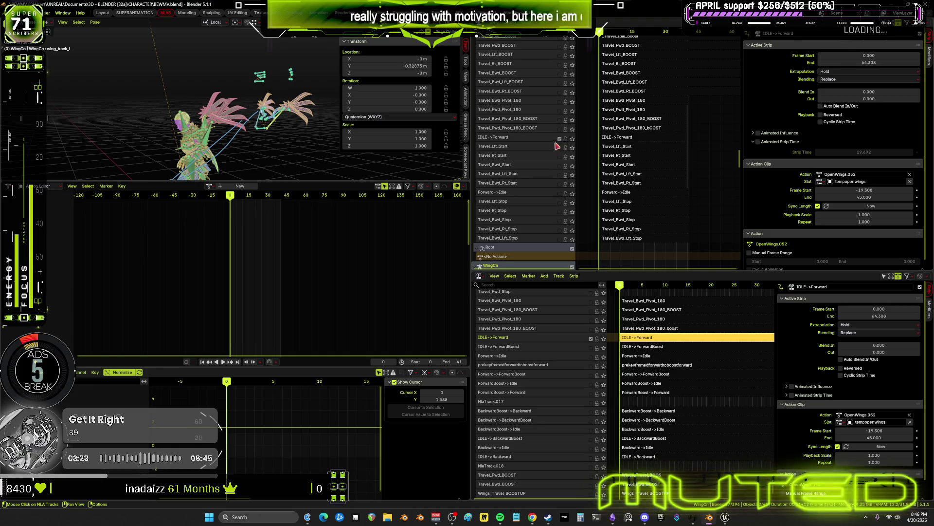
{"action": "left_click", "coordinate": [621, 138]}
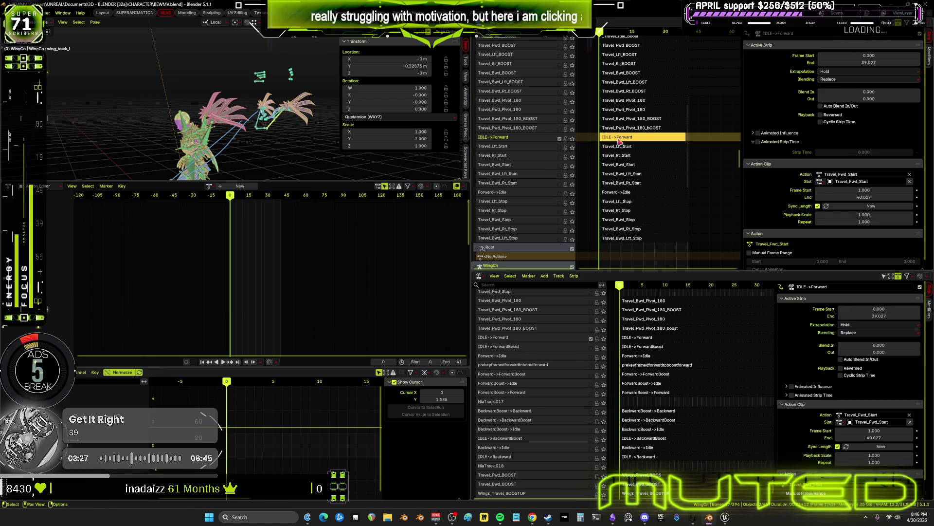
{"action": "key", "text": "Tab"}
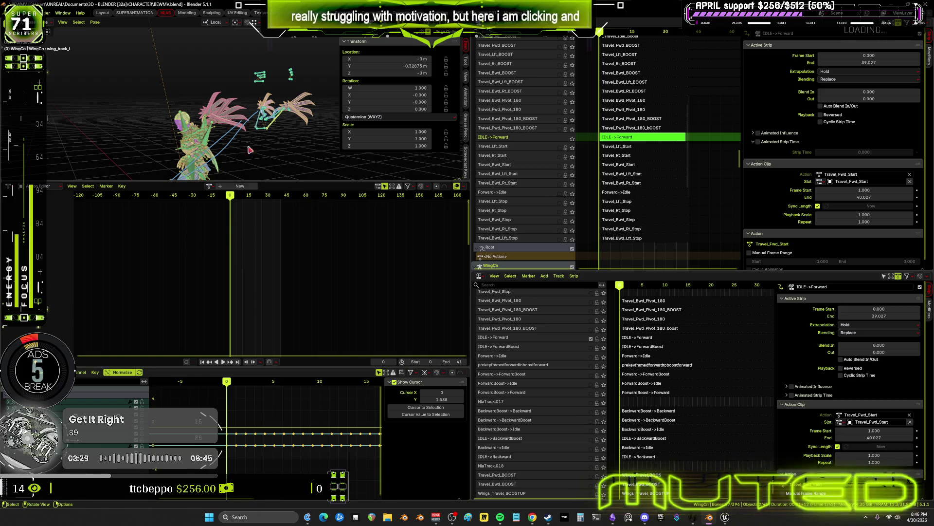
- Make the Root armature active in Pose mode with all its bones selected
{"action": "left_click", "coordinate": [206, 141]}
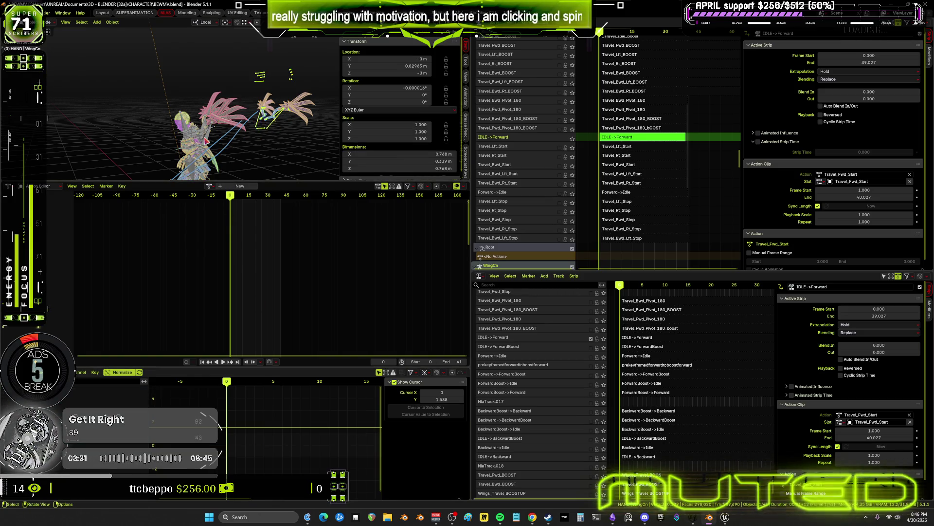
{"action": "left_click", "coordinate": [233, 141]}
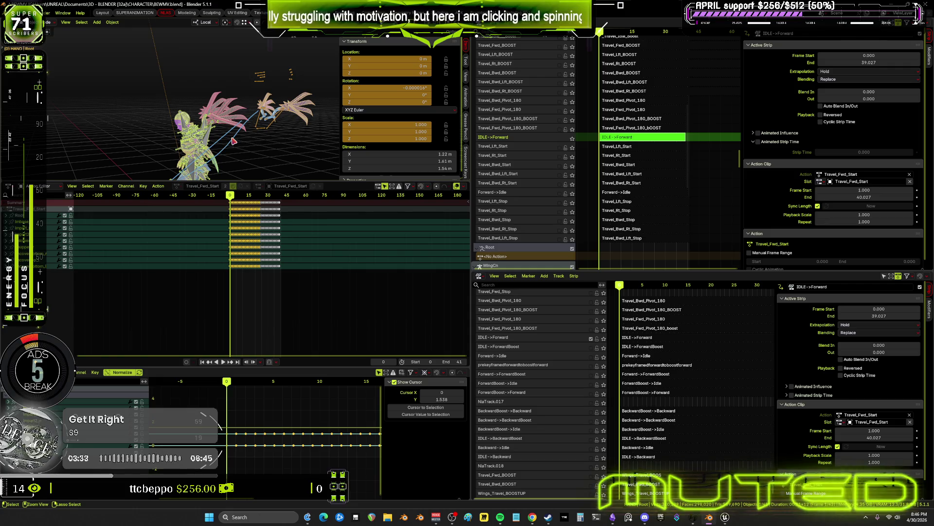
{"action": "key", "text": "ctrl+Tab"}
{"action": "key", "text": "a"}
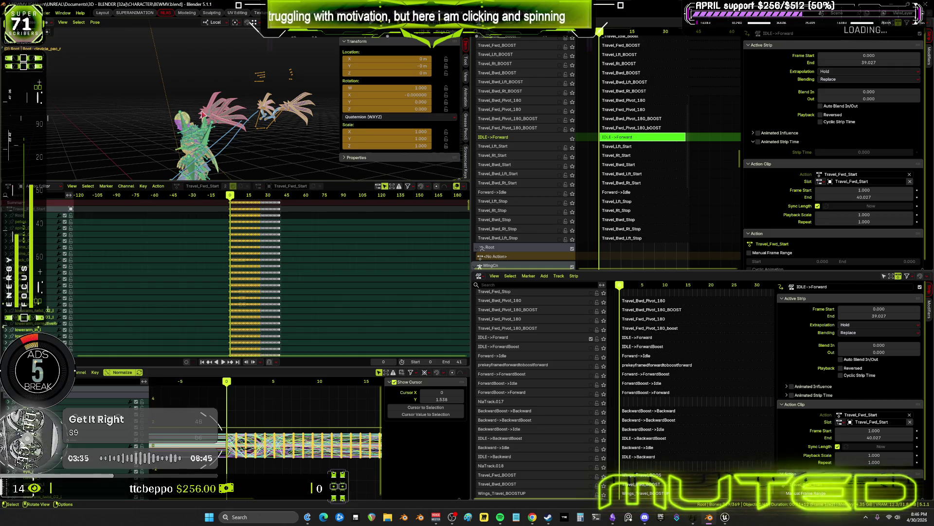
{"action": "left_click", "coordinate": [95, 22]}
- Bake the Root pose action over frames 0 to 41 with step 1
{"action": "mouse_move", "coordinate": [137, 63]}
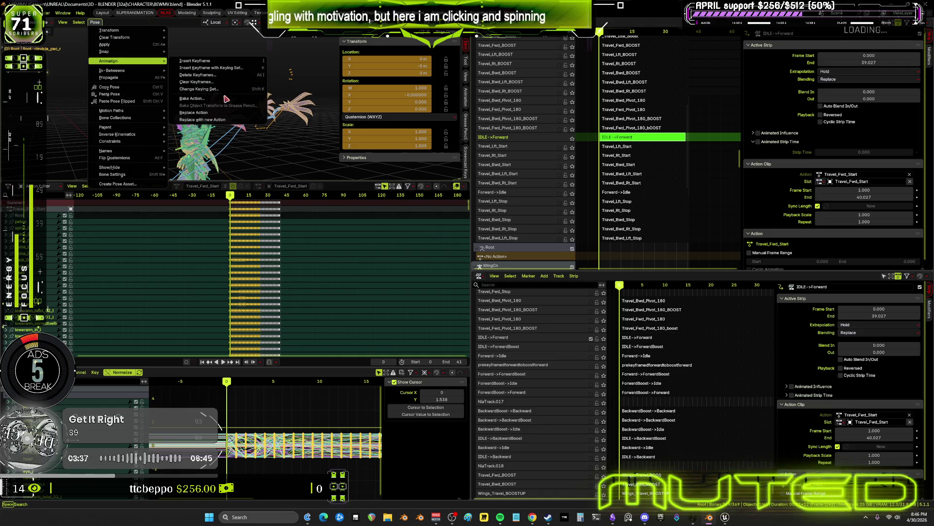
{"action": "left_click", "coordinate": [227, 100]}
{"action": "left_click", "coordinate": [223, 233]}
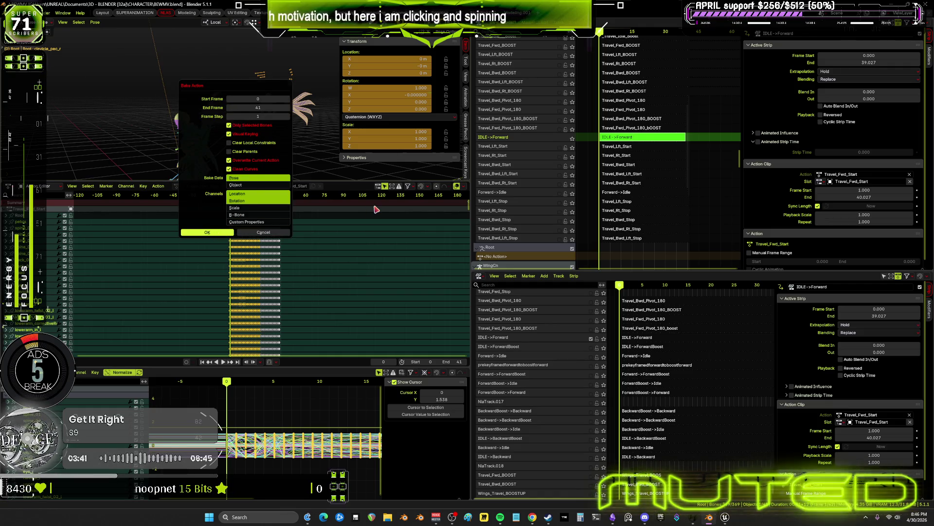
- Check the per-frame baked curves at frame 5 in the maximized Graph Editor, then restore the layout
{"action": "key", "text": "ctrl+space"}
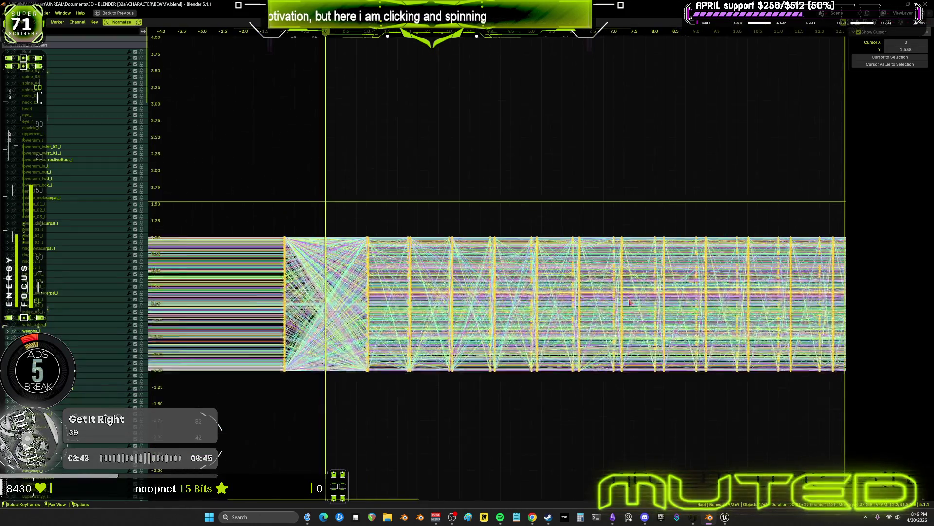
{"action": "scroll", "coordinate": [629, 302], "scroll_direction": "up", "scroll_amount": 2}
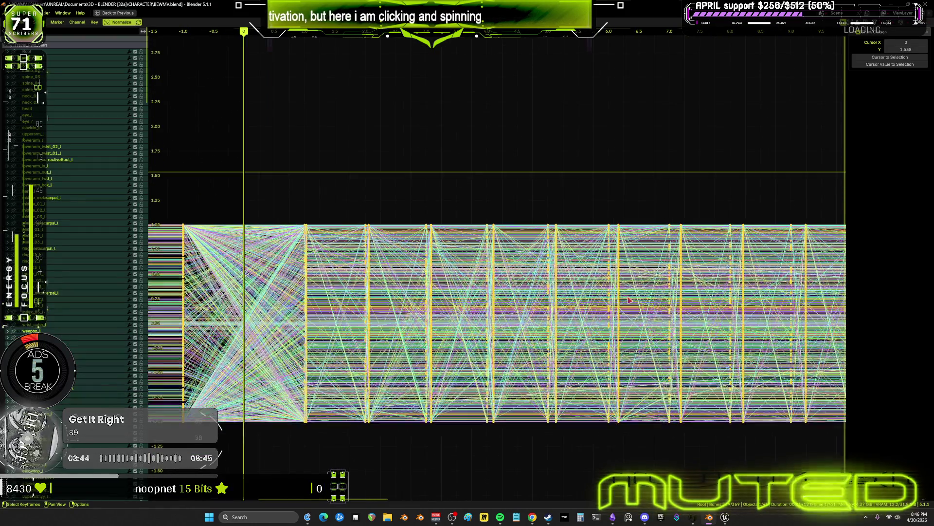
{"action": "left_click", "coordinate": [553, 35]}
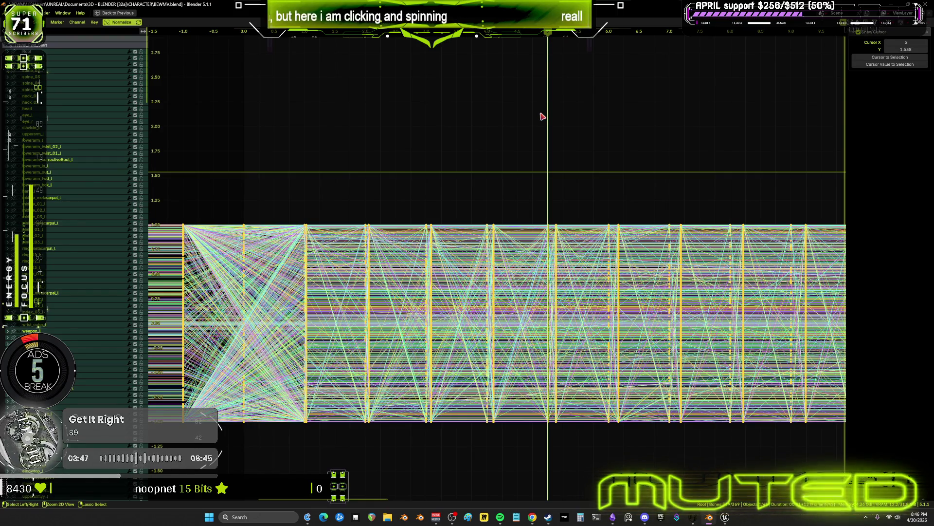
{"action": "key", "text": "ctrl+space"}
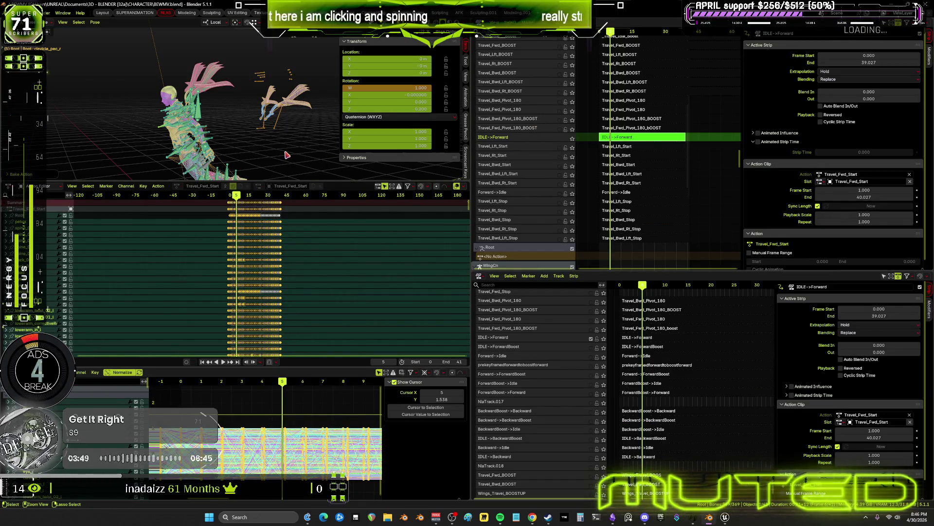
- Return to frame 0, toggle the IDLE->Forward track's editability, and reopen its strip for tweaking
{"action": "key", "text": "shift+Left"}
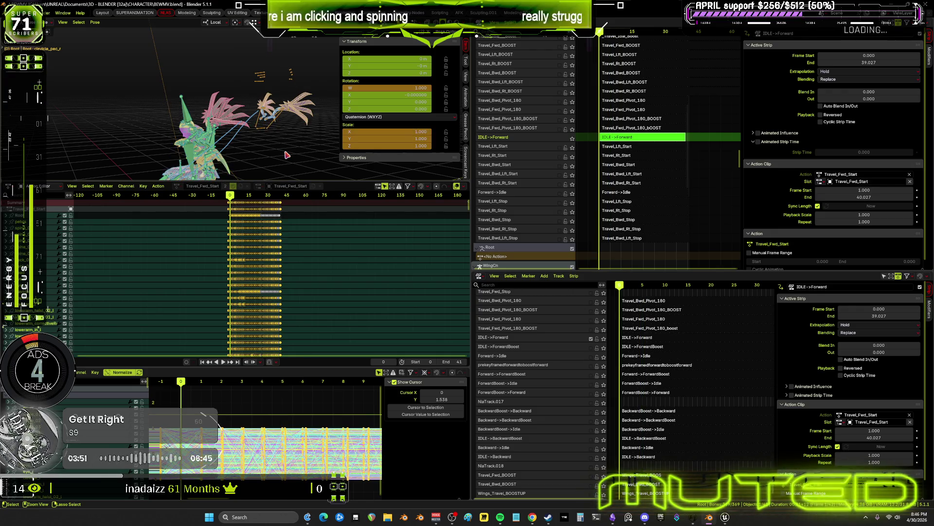
{"action": "key", "text": "ctrl+z"}
{"action": "key", "text": "ctrl+z"}
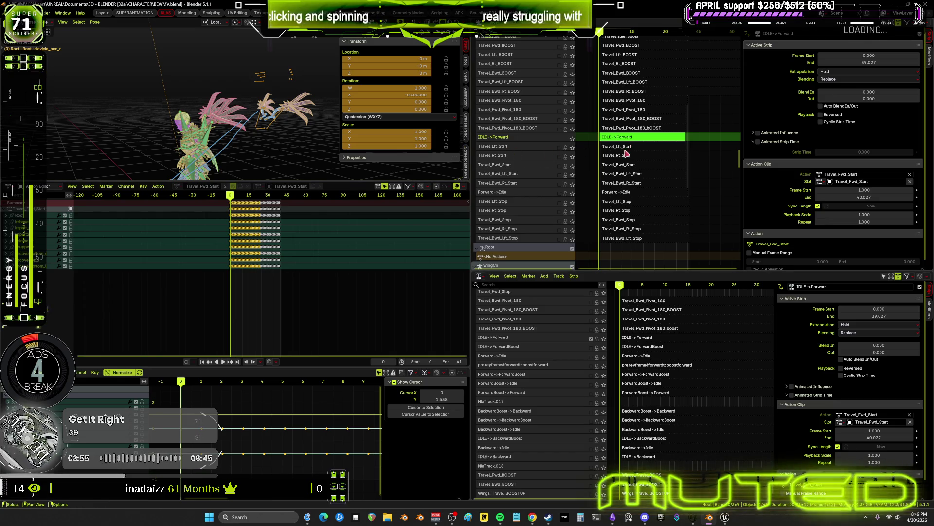
{"action": "key", "text": "Tab"}
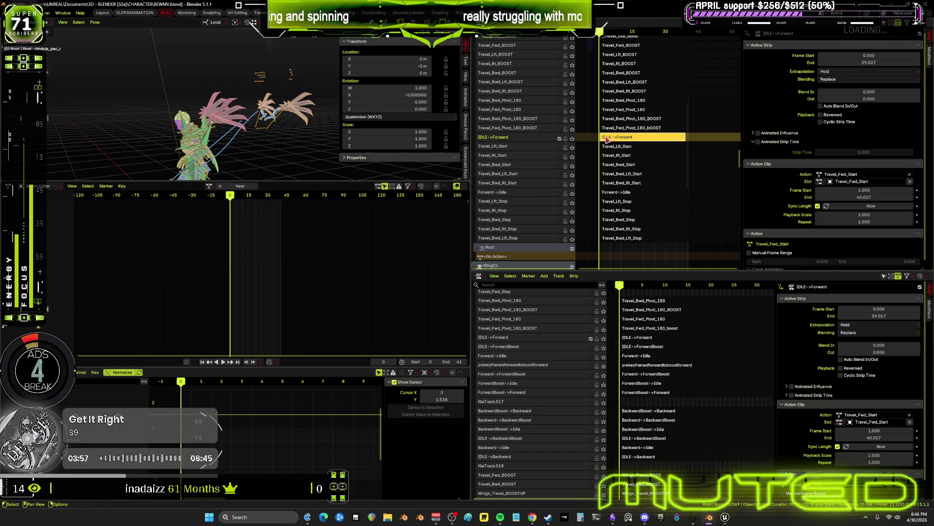
{"action": "left_click", "coordinate": [573, 139]}
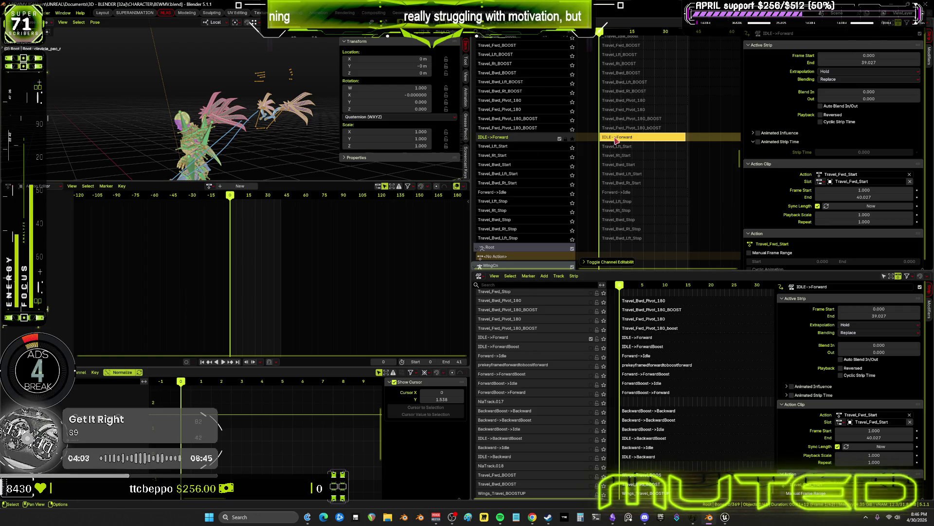
{"action": "key", "text": "Tab"}
{"action": "middle_click_drag", "start_coordinate": [253, 122], "coordinate": [230, 112]}
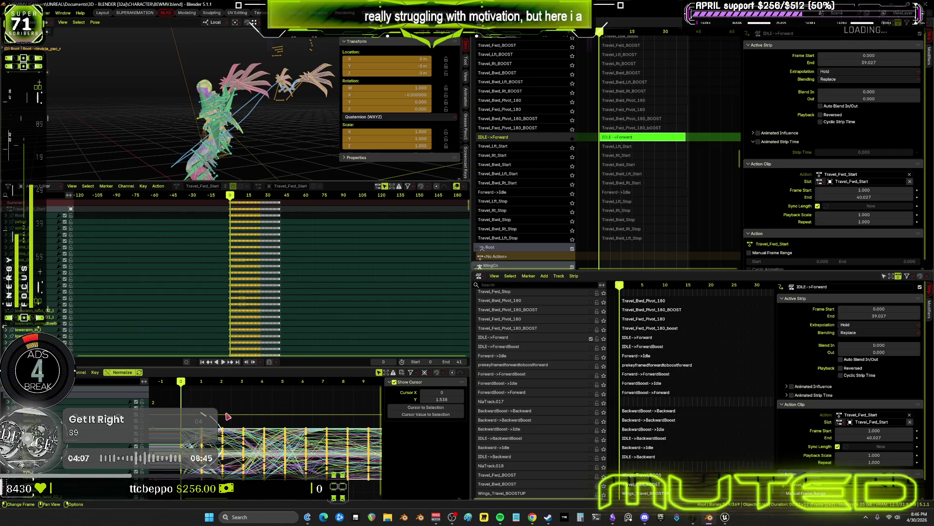
- Play the animation, then snap the IDLE->Forward keys to the nearest whole frames
{"action": "left_click", "coordinate": [222, 385]}
{"action": "key", "text": "space"}
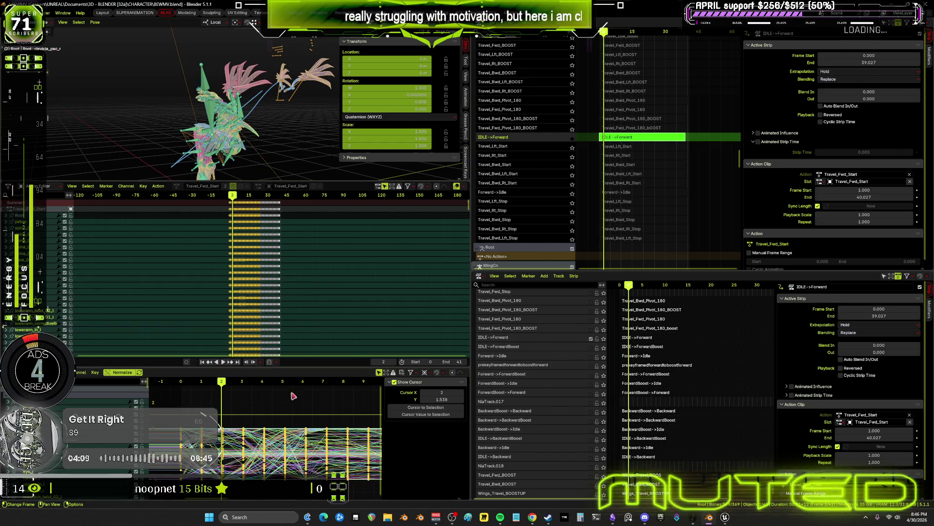
{"action": "key", "text": "ctrl+space"}
{"action": "key", "text": "ctrl+space"}
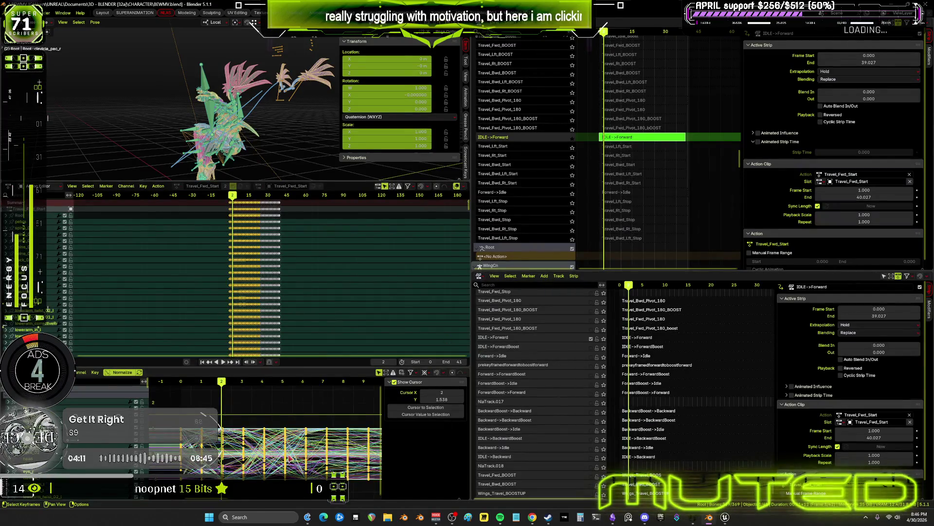
{"action": "scroll", "coordinate": [354, 428], "scroll_direction": "down", "scroll_amount": 3}
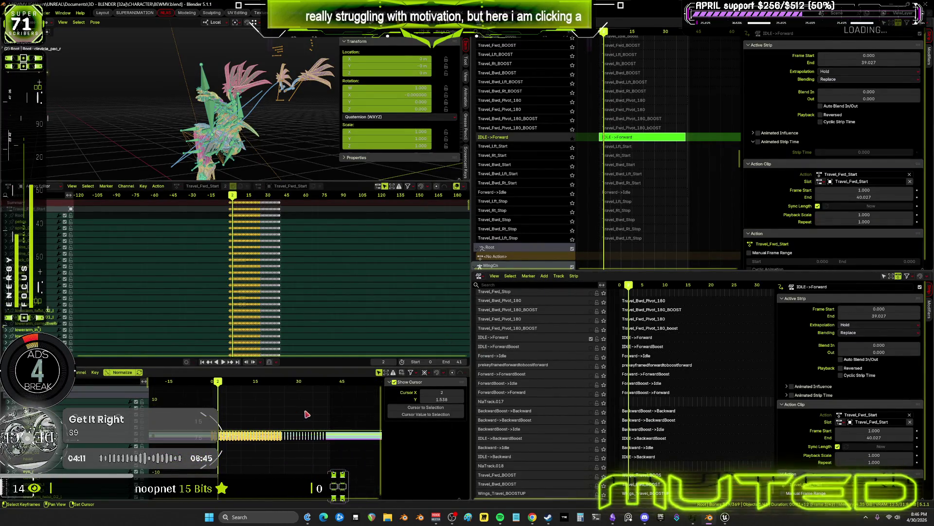
{"action": "left_click", "coordinate": [95, 372]}
{"action": "mouse_move", "coordinate": [126, 388]}
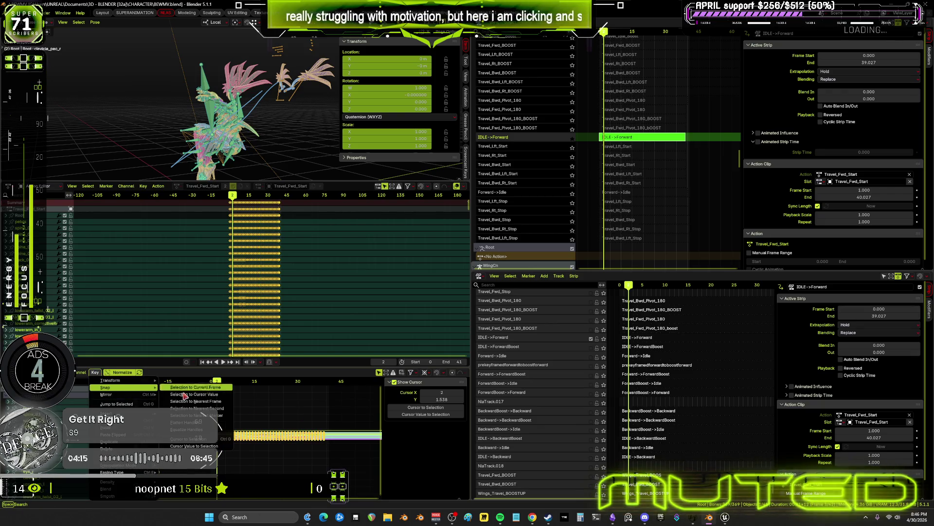
{"action": "left_click", "coordinate": [222, 401]}
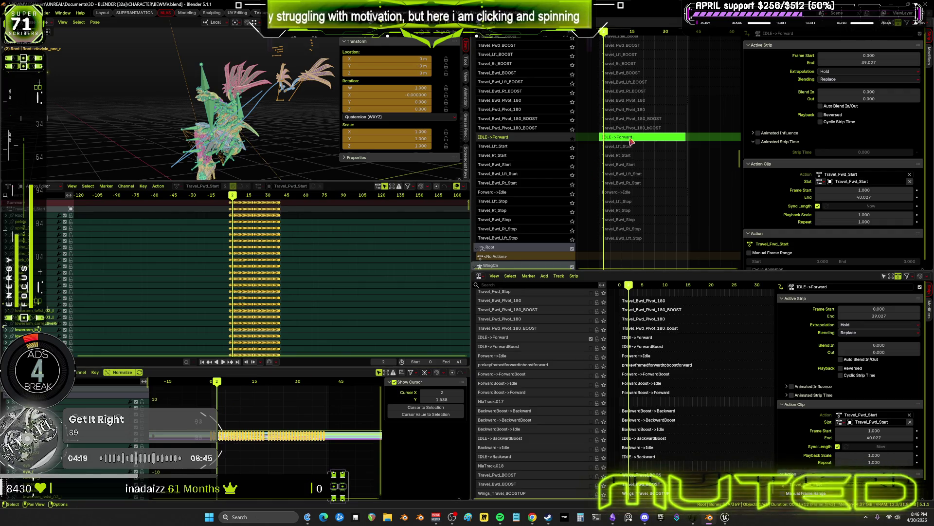
{"action": "key", "text": "Tab"}
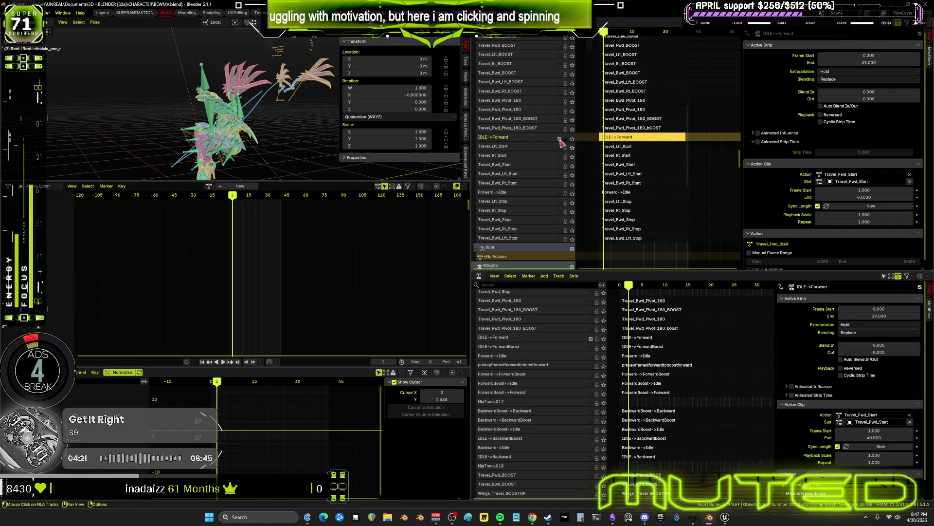
- Snap the Travel_Lft_Start strip's keys to whole frames so it ends at frame 39
{"action": "left_click", "coordinate": [620, 147]}
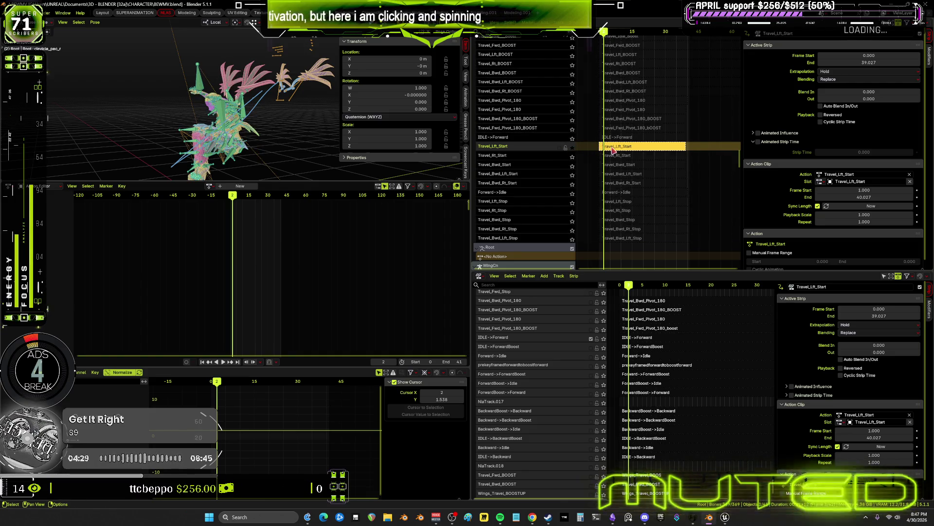
{"action": "key", "text": "Tab"}
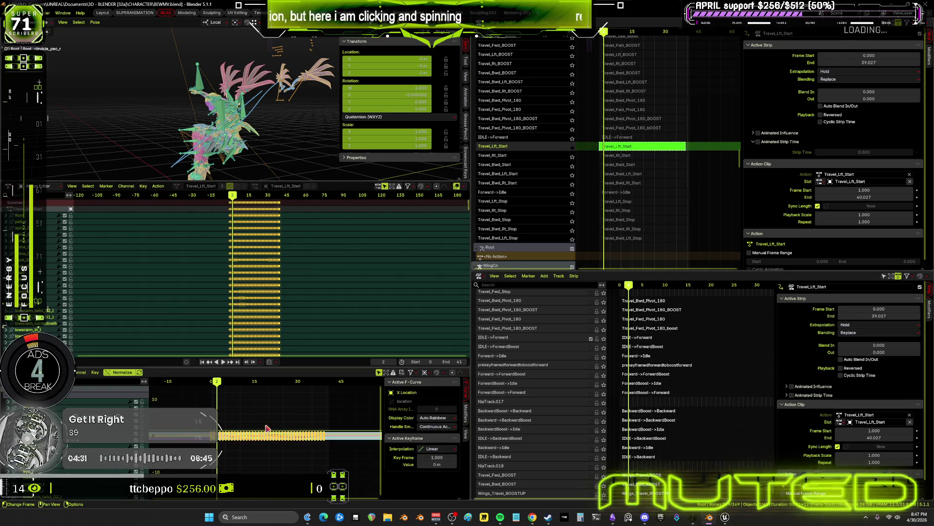
{"action": "left_click", "coordinate": [266, 428]}
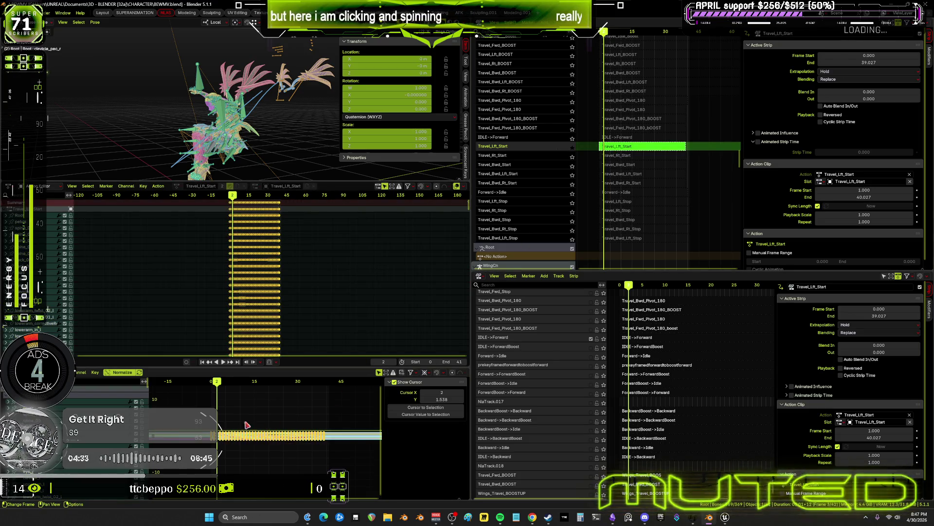
{"action": "left_click", "coordinate": [95, 372]}
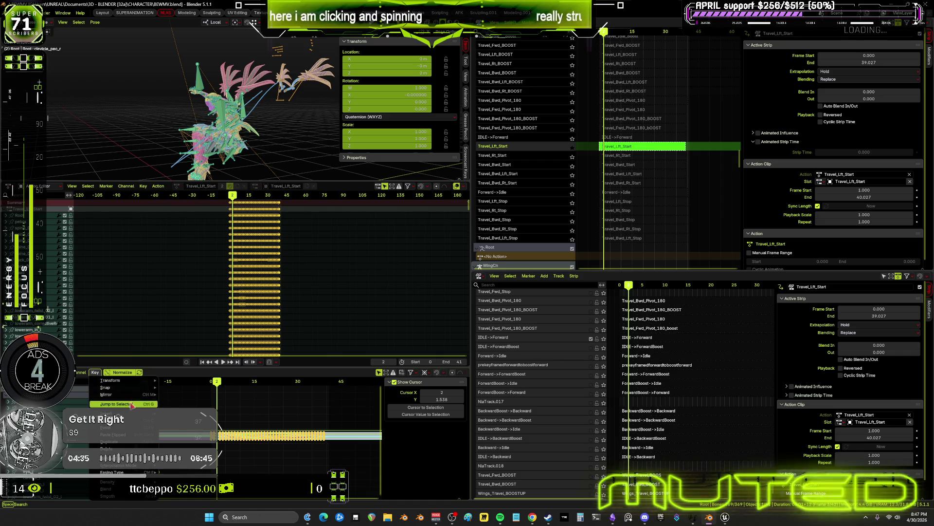
{"action": "mouse_move", "coordinate": [126, 387]}
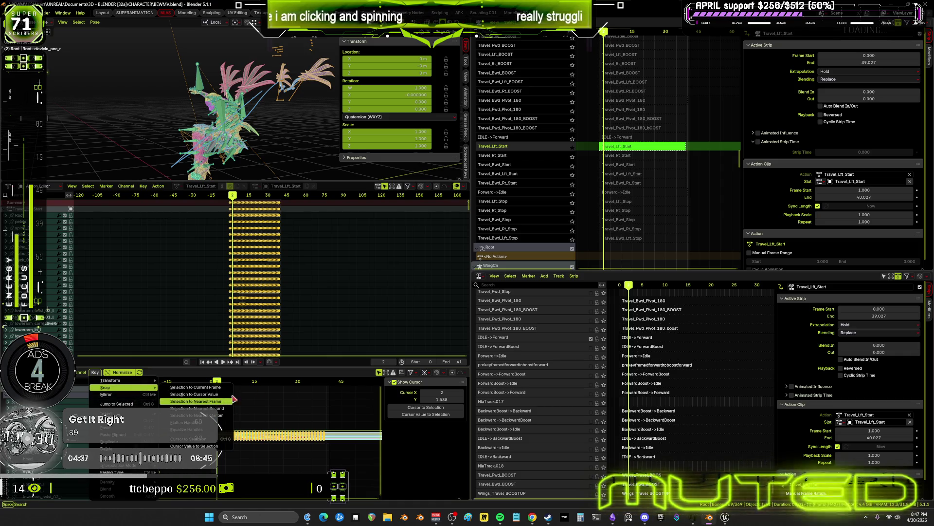
{"action": "left_click", "coordinate": [228, 401]}
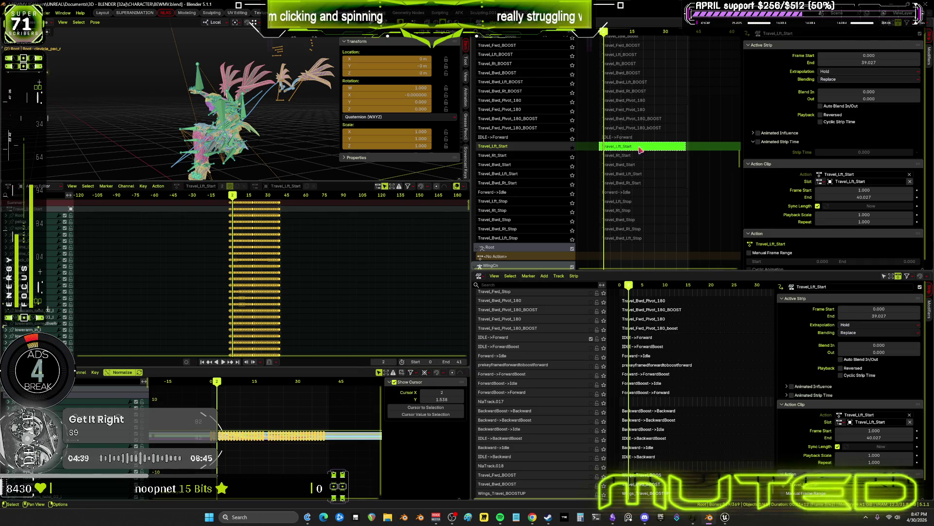
{"action": "key", "text": "Tab"}
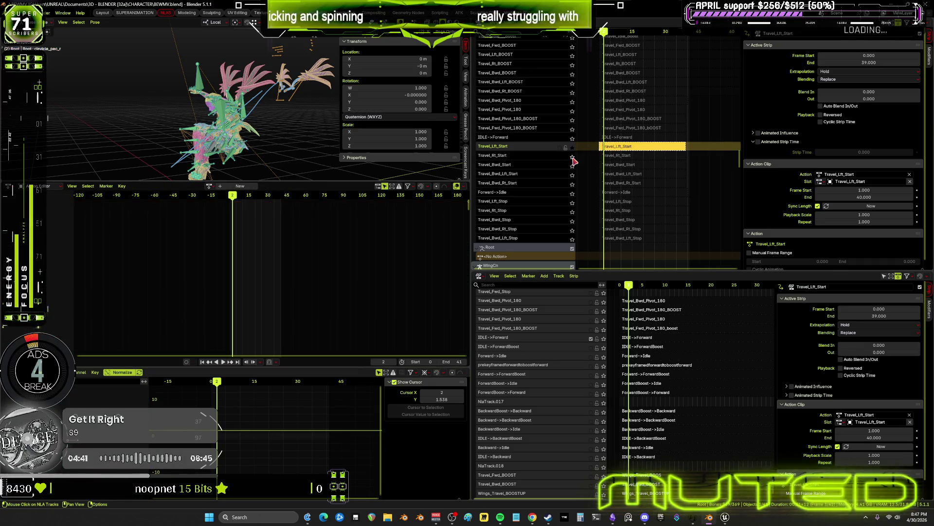
- Snap the Travel_Rt_Start strip's keys to the nearest whole frames
{"action": "left_click", "coordinate": [613, 156]}
{"action": "key", "text": "Tab"}
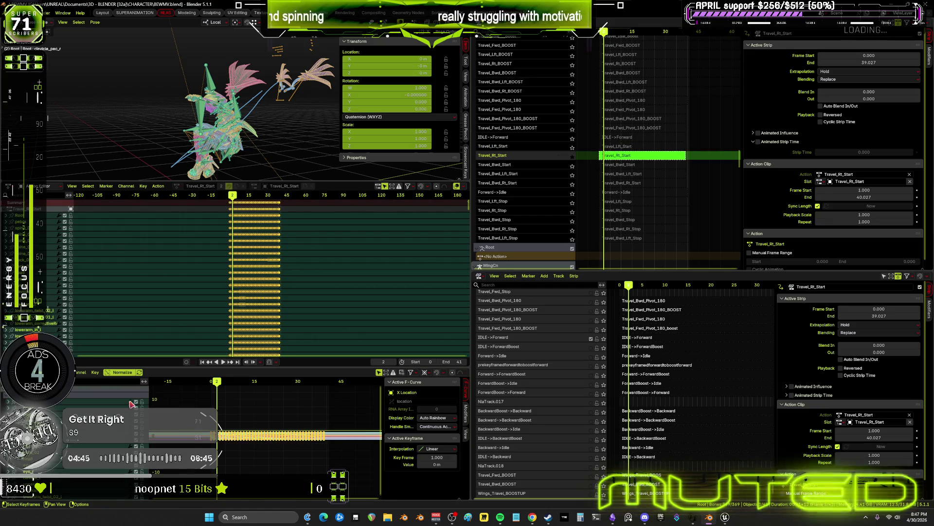
{"action": "left_click", "coordinate": [95, 371]}
{"action": "mouse_move", "coordinate": [129, 389]}
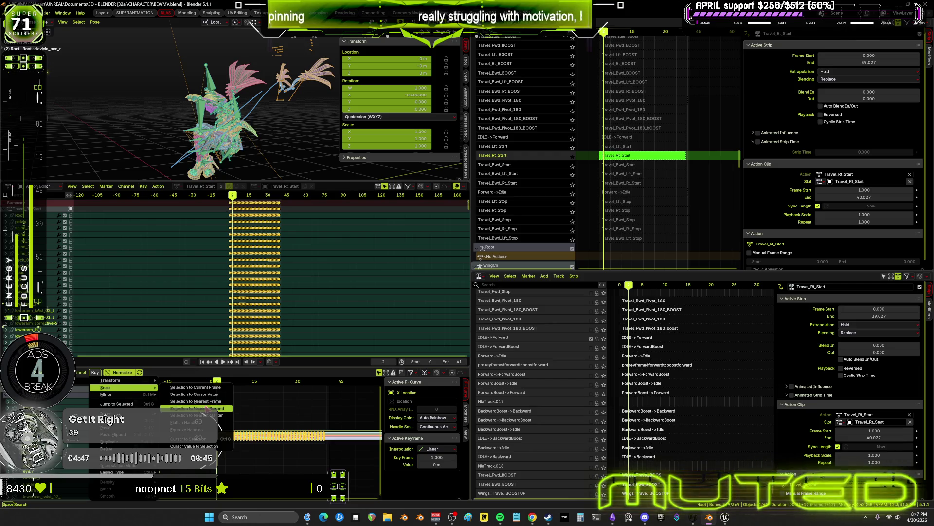
{"action": "left_click", "coordinate": [213, 401]}
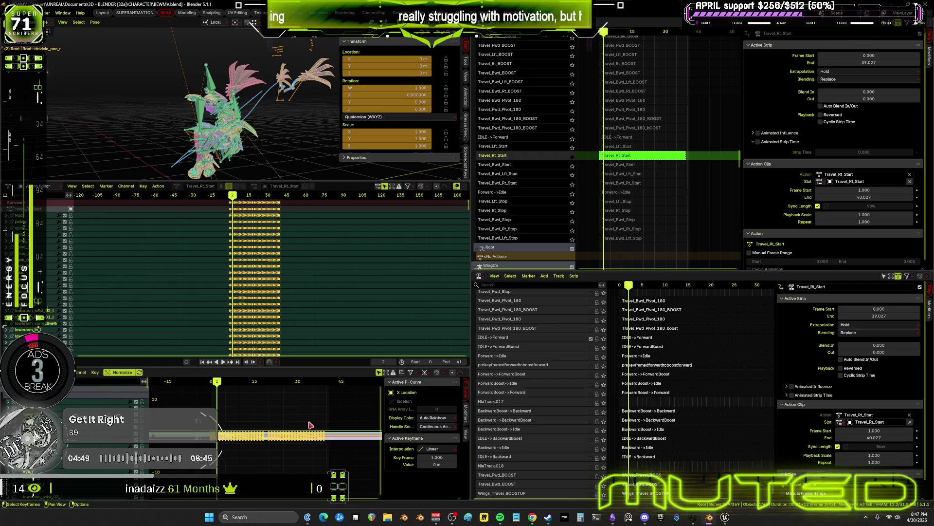
{"action": "key", "text": "Tab"}
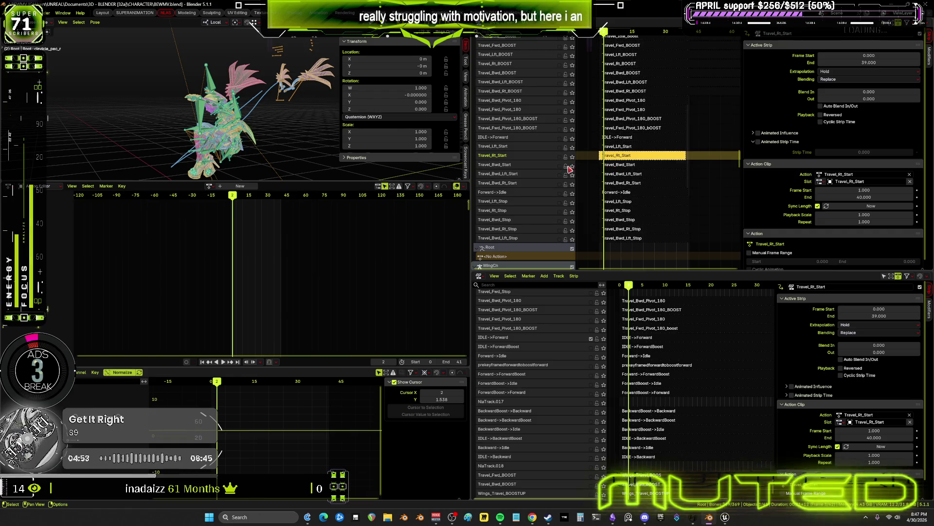
- Undo an accidental editability toggle, then snap Travel_Bwd_Start's keys to whole frames
{"action": "left_click", "coordinate": [612, 165]}
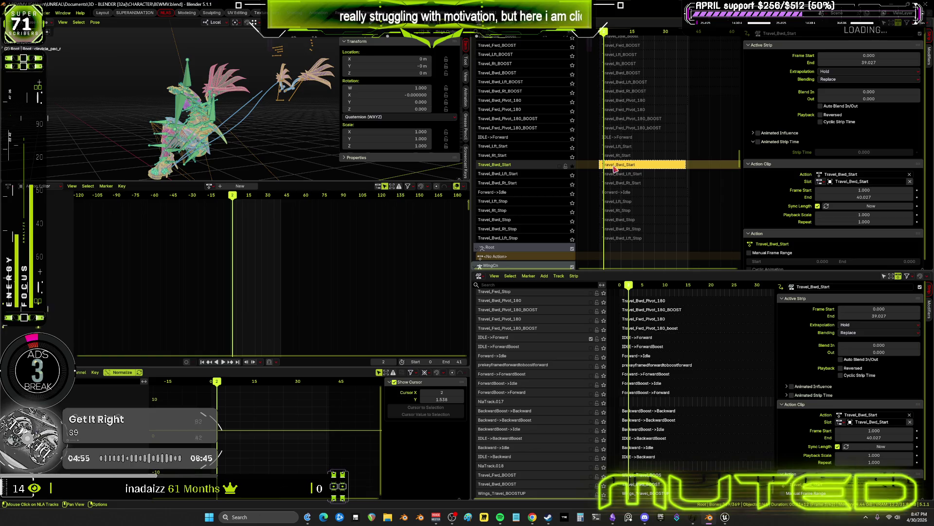
{"action": "key", "text": "Tab"}
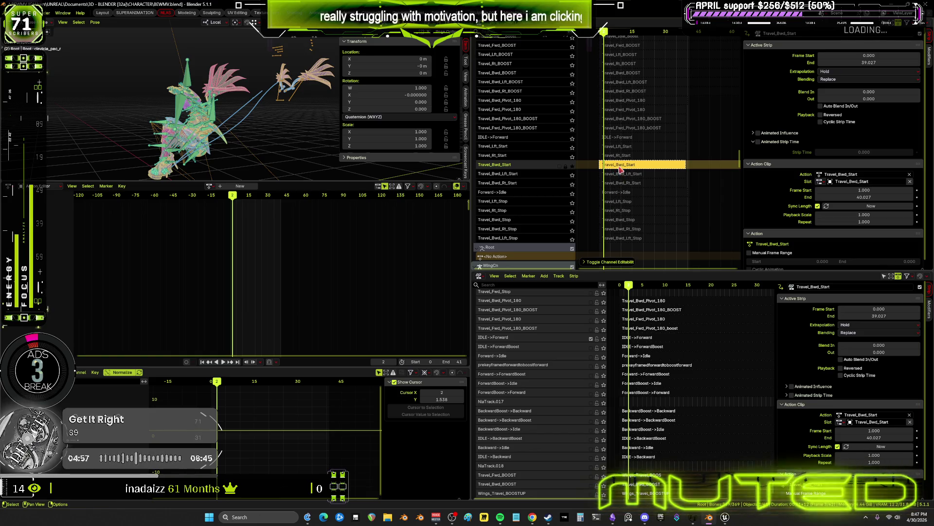
{"action": "key", "text": "ctrl+z"}
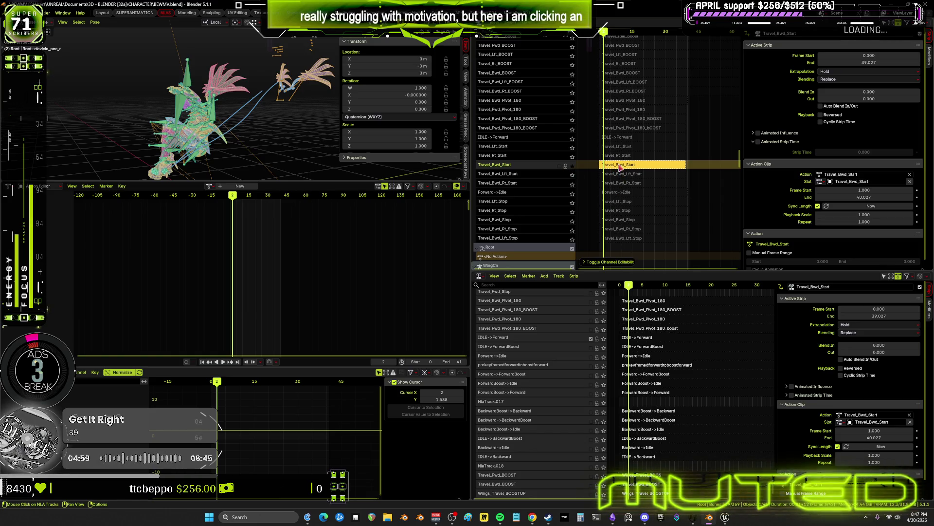
{"action": "key", "text": "Tab"}
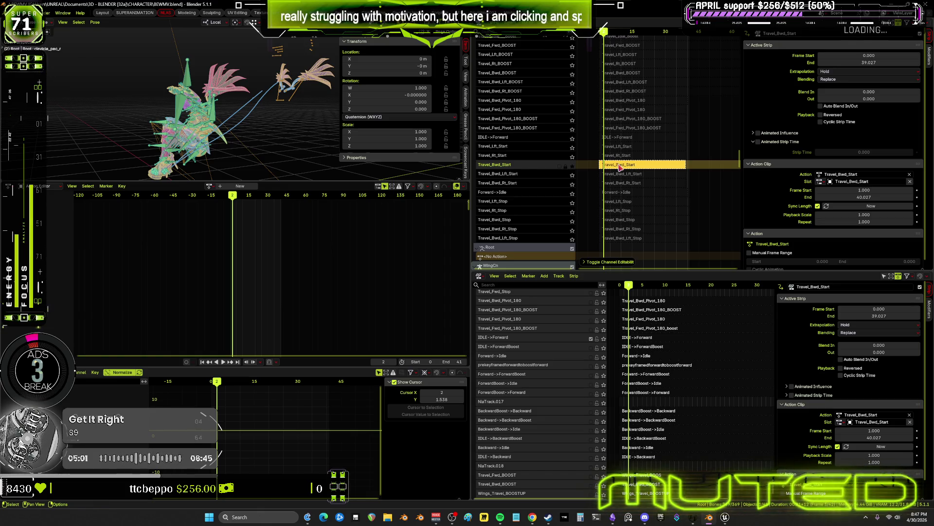
{"action": "key", "text": "ctrl+z"}
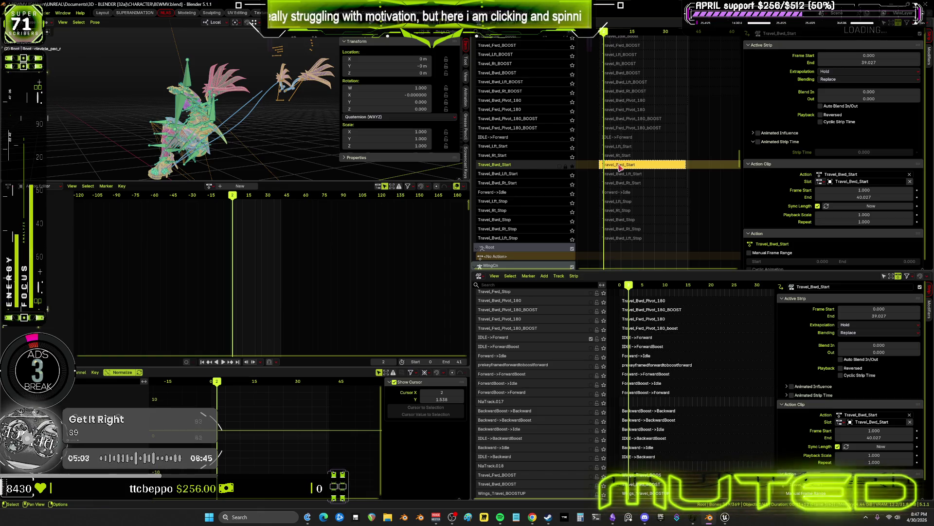
{"action": "key", "text": "Tab"}
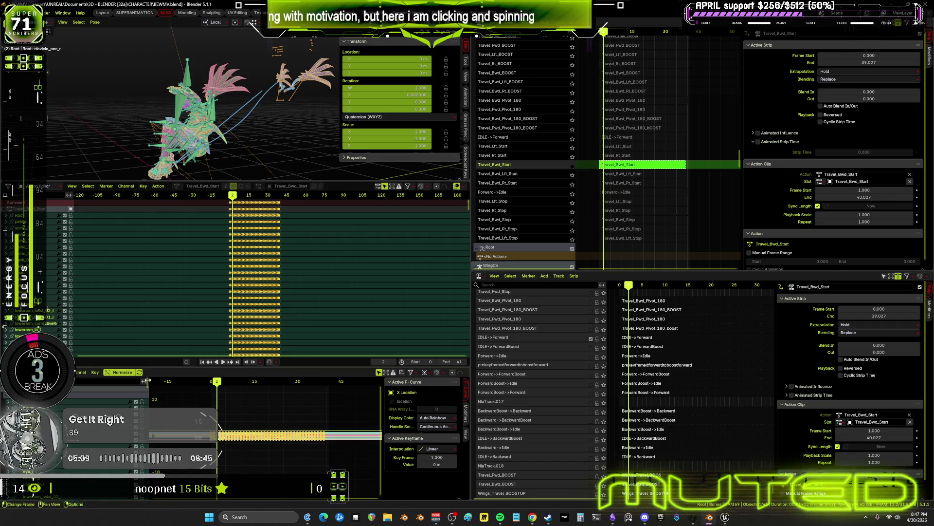
{"action": "left_click", "coordinate": [94, 372]}
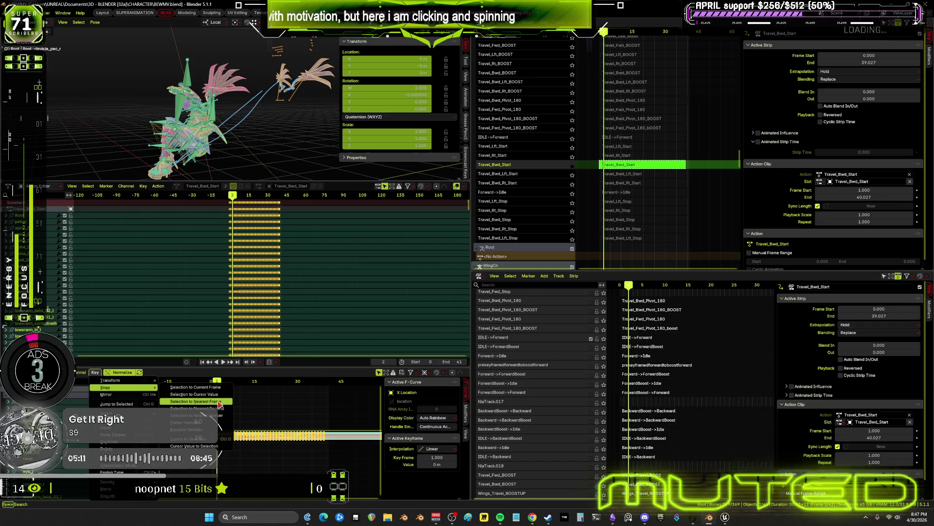
{"action": "left_click", "coordinate": [278, 401]}
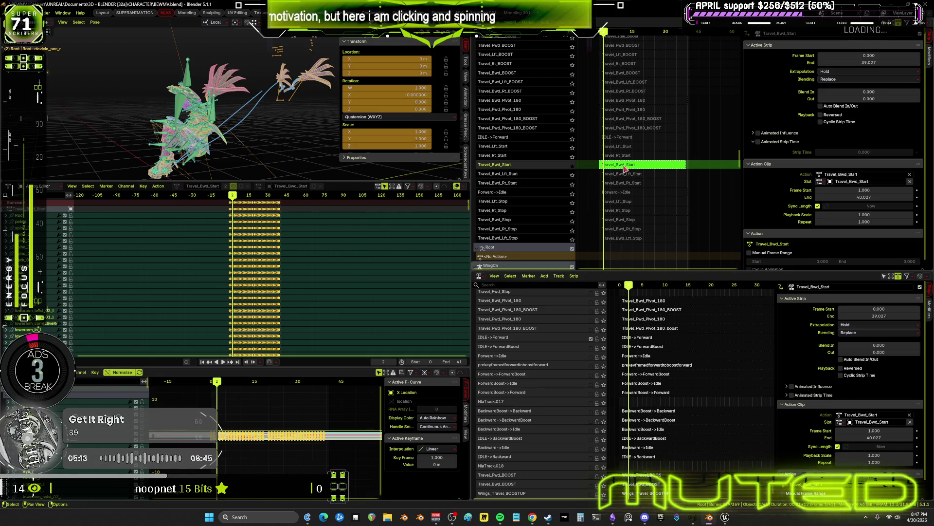
{"action": "key", "text": "Tab"}
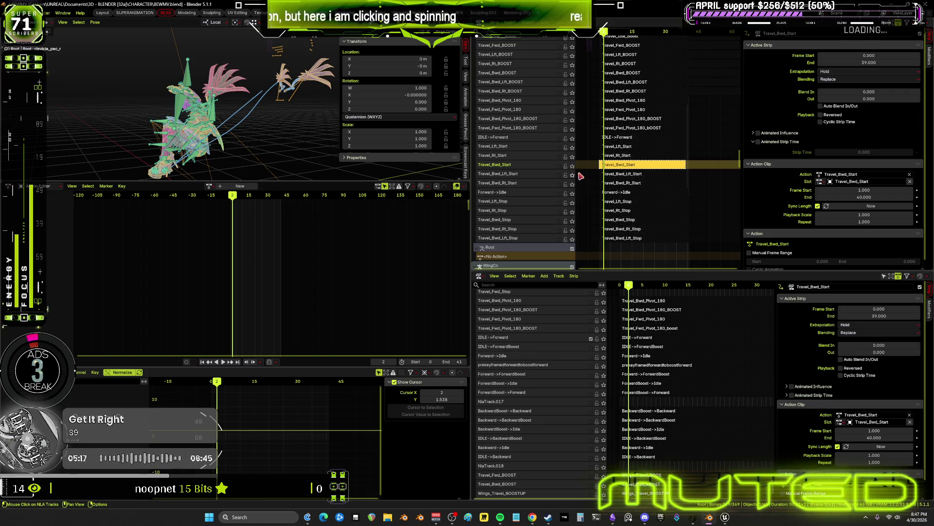
- With wing_track_l active, snap Travel_Bwd_Lft_Start's keys to whole frames, then turn its track off
{"action": "left_click", "coordinate": [616, 174]}
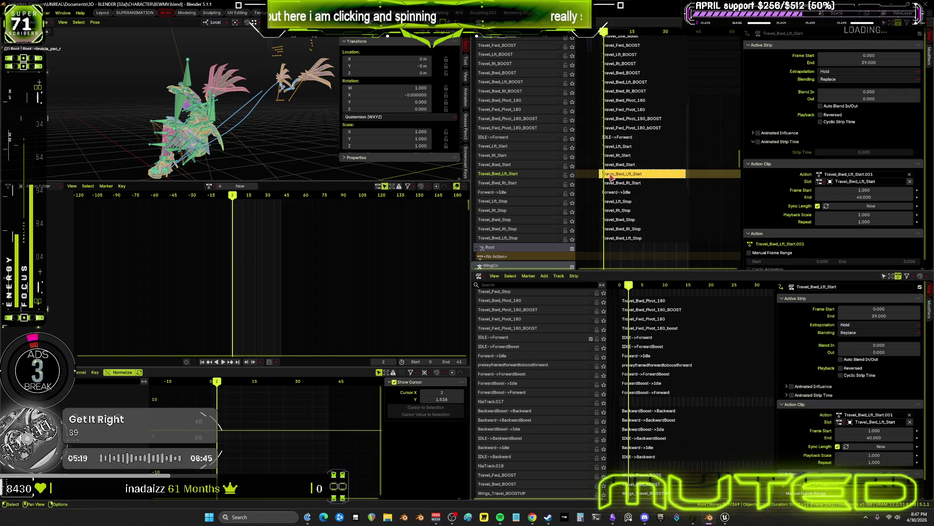
{"action": "key", "text": "Tab"}
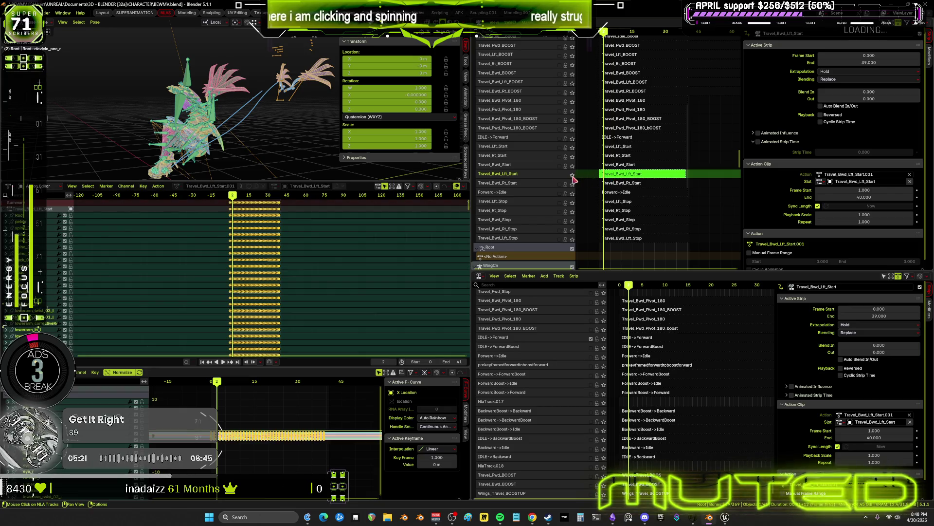
{"action": "key", "text": "Tab"}
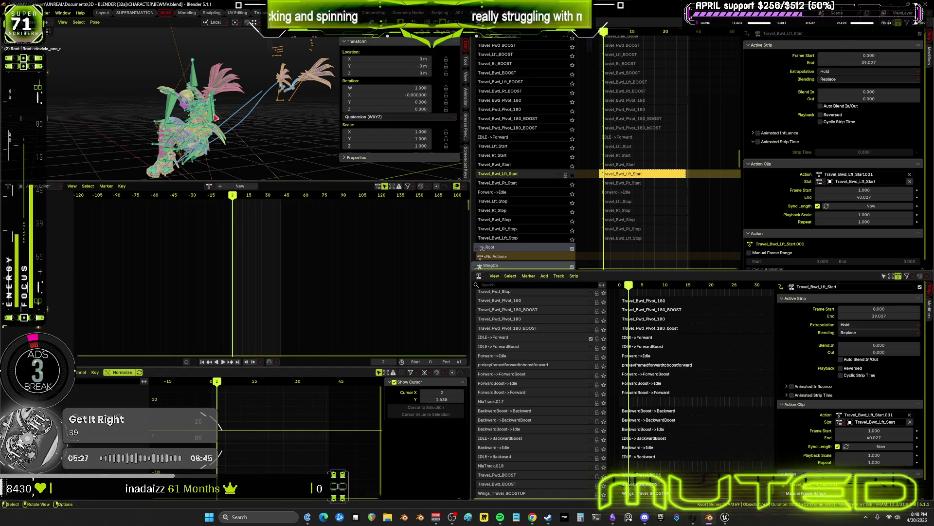
{"action": "left_click", "coordinate": [216, 117]}
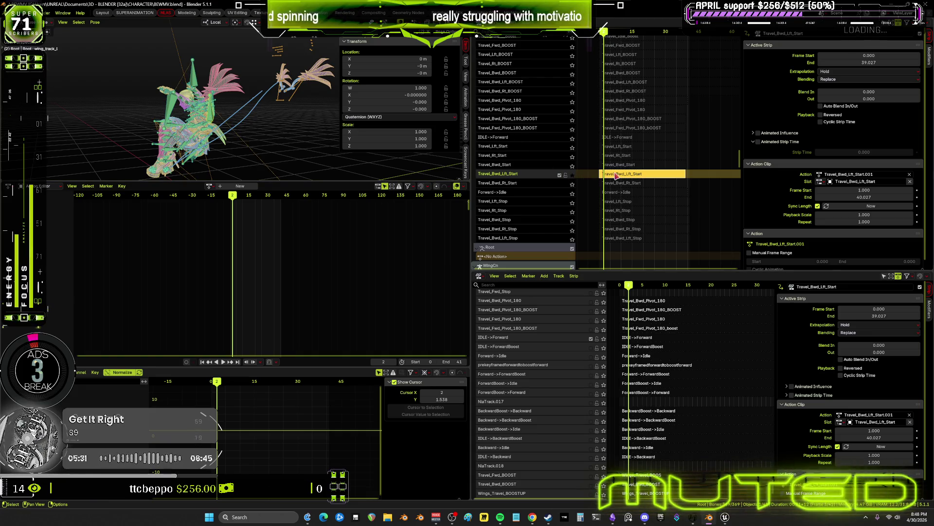
{"action": "key", "text": "Tab"}
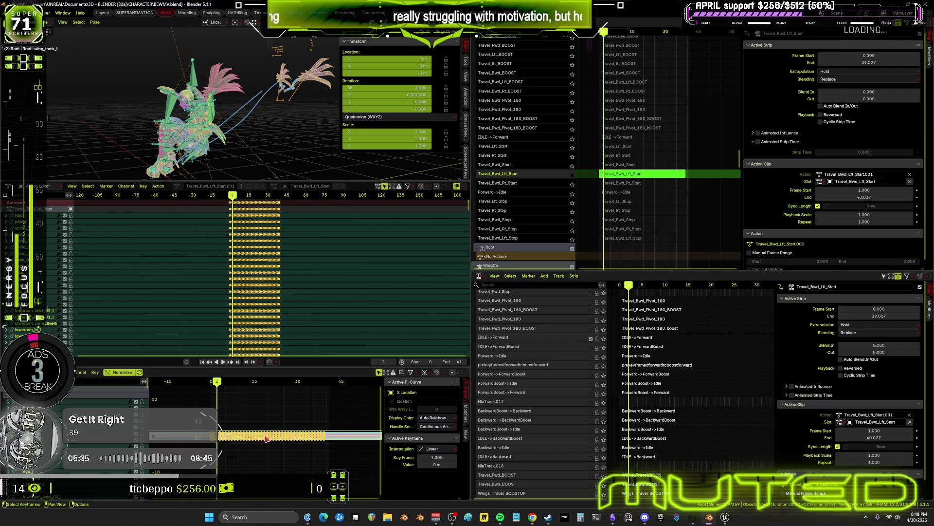
{"action": "left_click", "coordinate": [95, 371]}
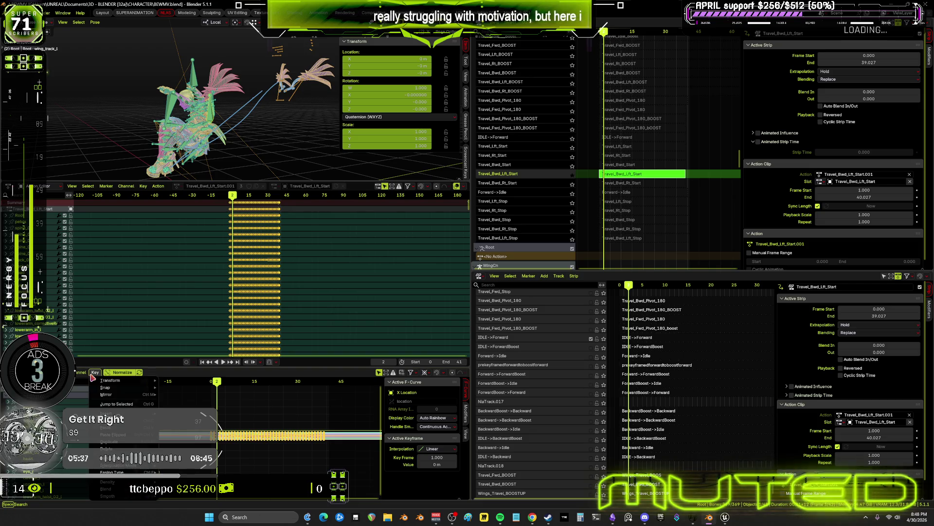
{"action": "mouse_move", "coordinate": [122, 387]}
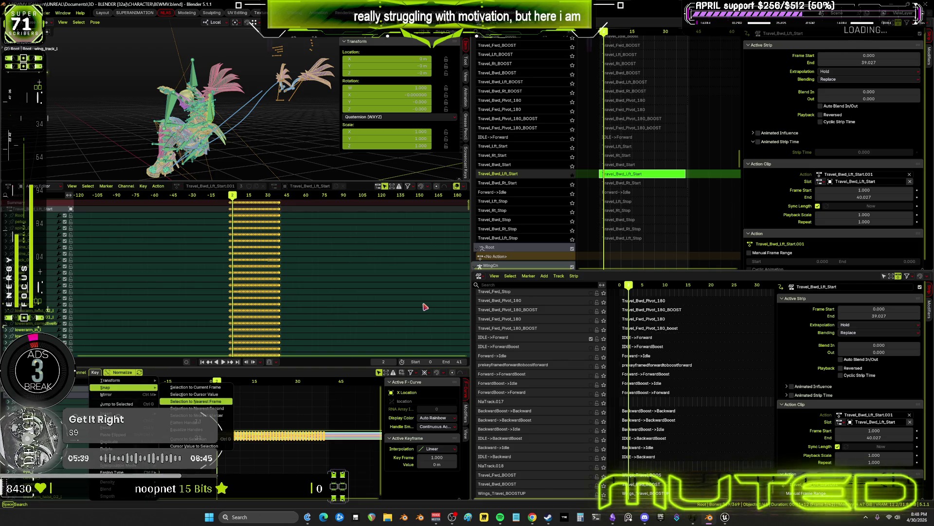
{"action": "left_click", "coordinate": [210, 401]}
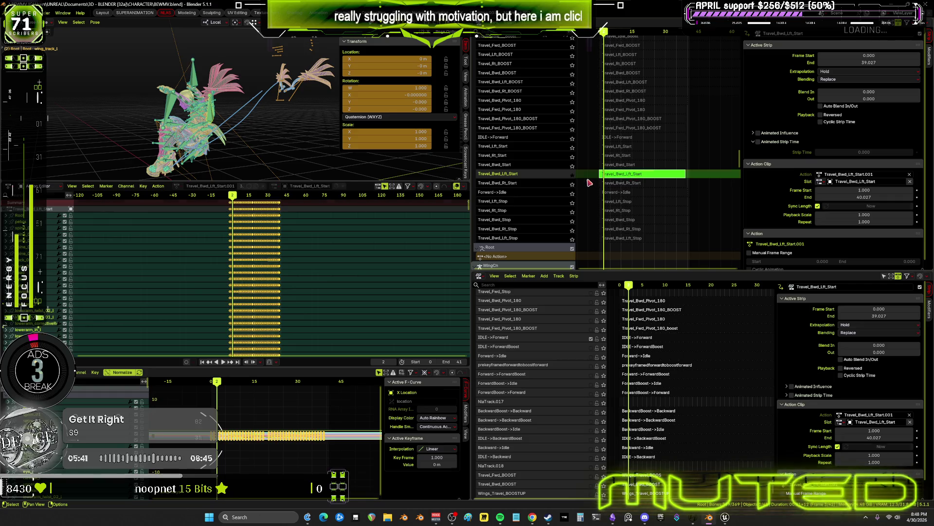
{"action": "key", "text": "Tab"}
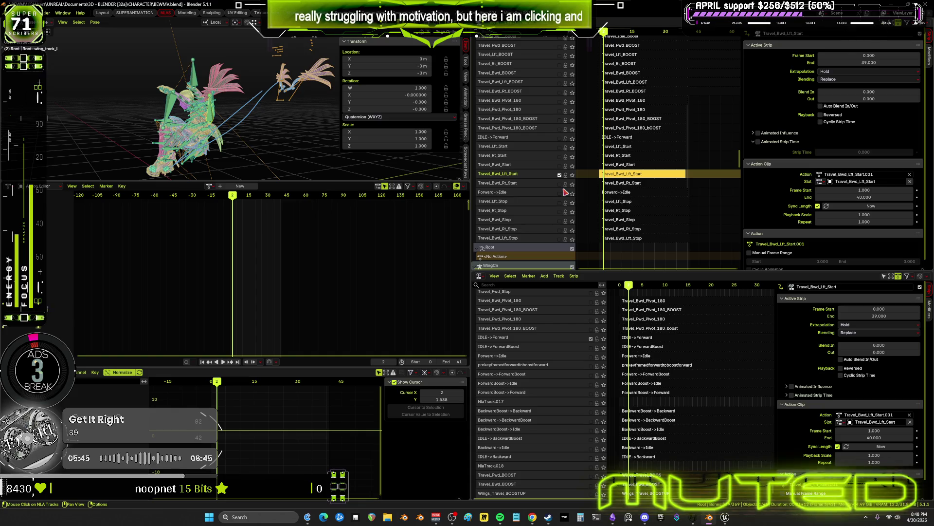
{"action": "left_click", "coordinate": [559, 174]}
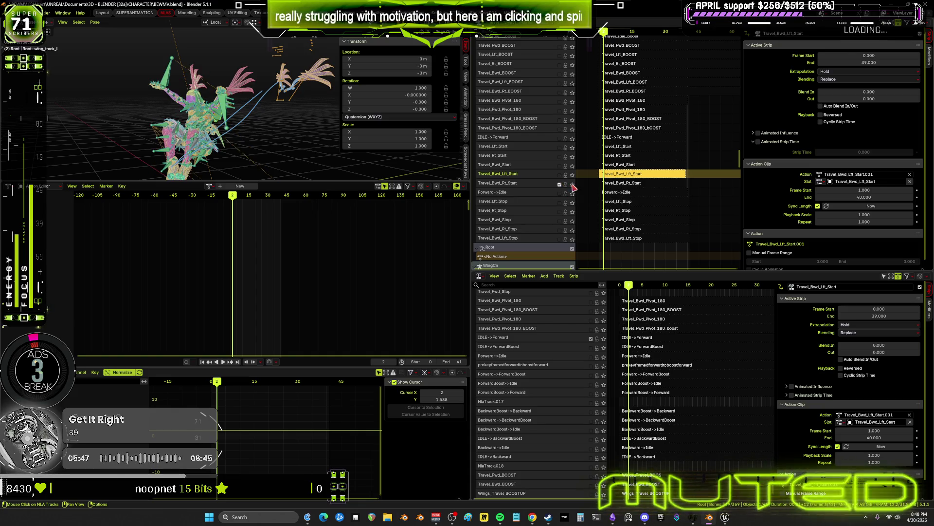
- Snap the Travel_Bwd_Rt_Start strip's keys to whole frames, ending it at frame 39
{"action": "left_click", "coordinate": [572, 185]}
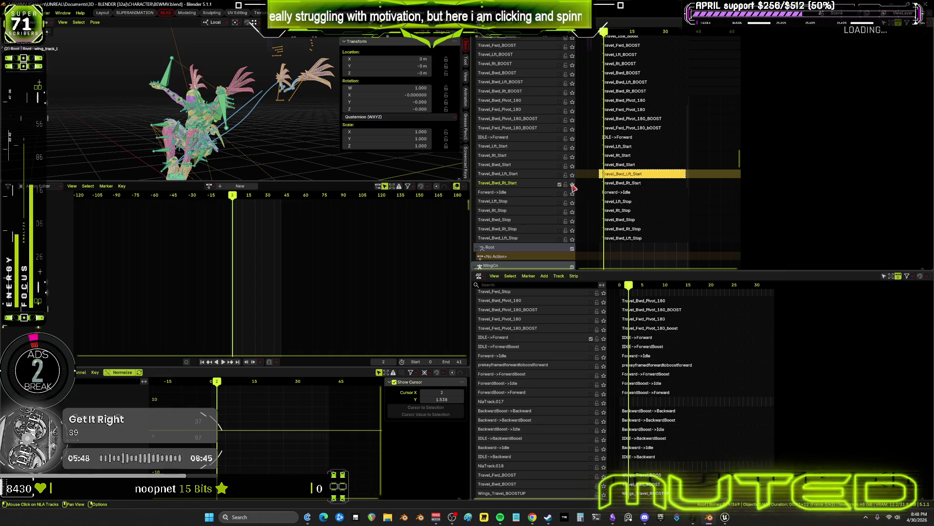
{"action": "left_click", "coordinate": [612, 184]}
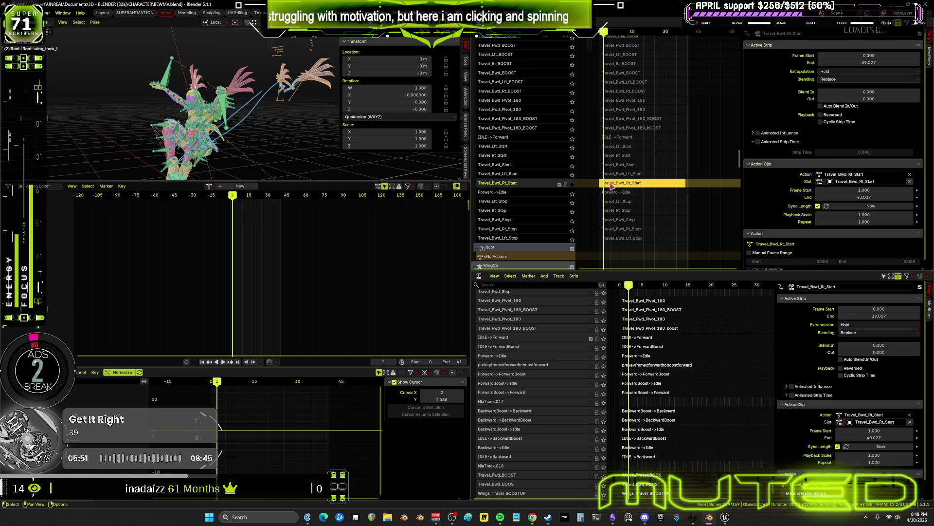
{"action": "key", "text": "Tab"}
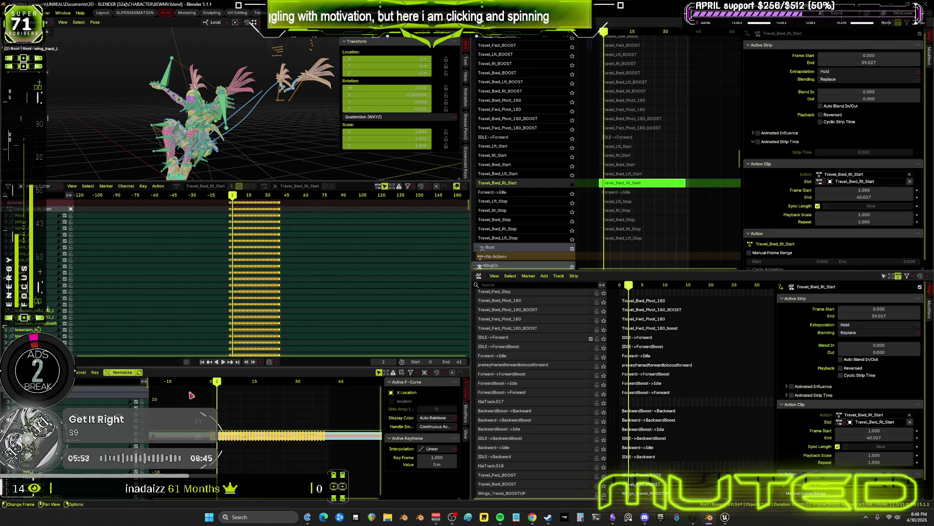
{"action": "left_click", "coordinate": [95, 372]}
{"action": "mouse_move", "coordinate": [116, 388]}
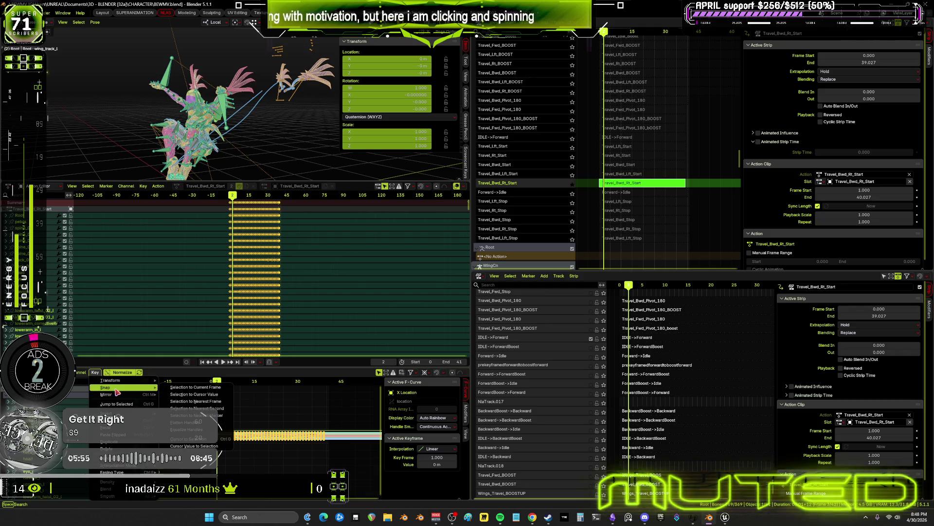
{"action": "left_click", "coordinate": [188, 402]}
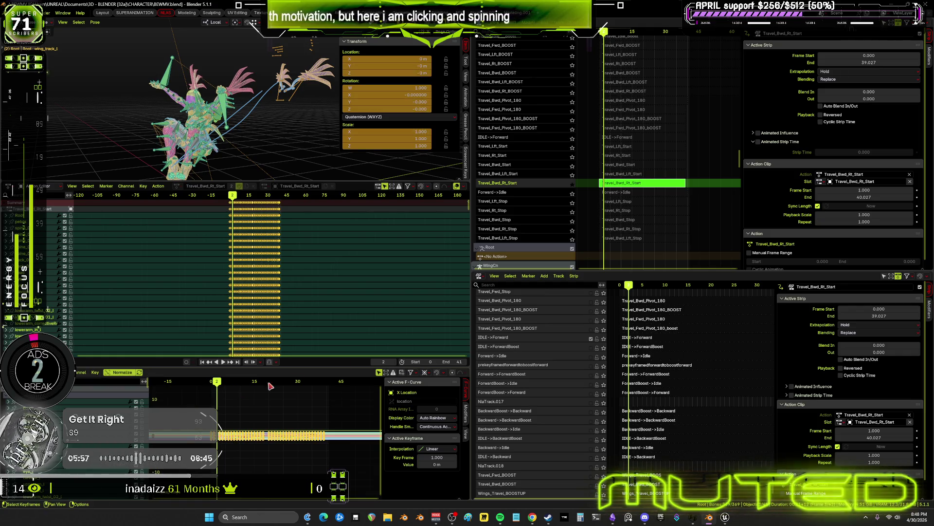
{"action": "key", "text": "Tab"}
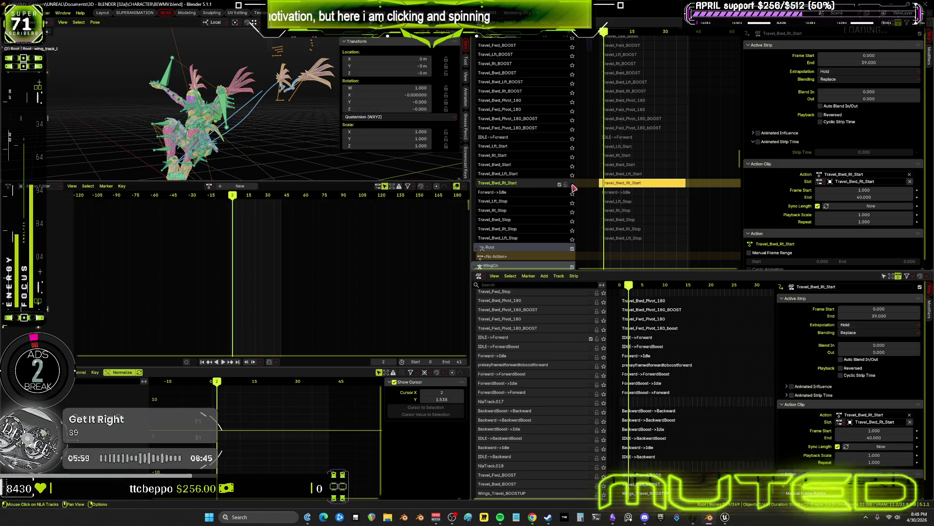
{"action": "left_click", "coordinate": [614, 195]}
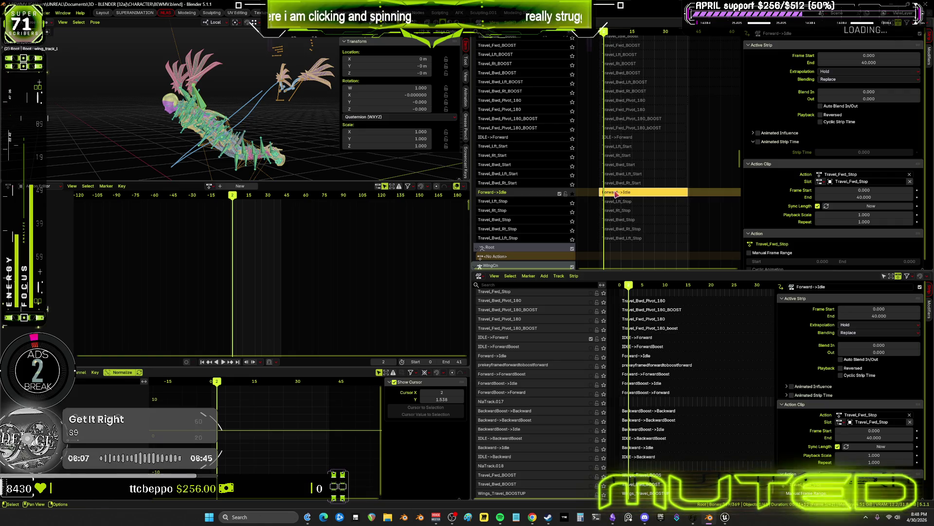
- Check the Forward->Idle strip's Travel_Fwd_Stop curves at frame 20, then snap its keys to whole frames
{"action": "key", "text": "Tab"}
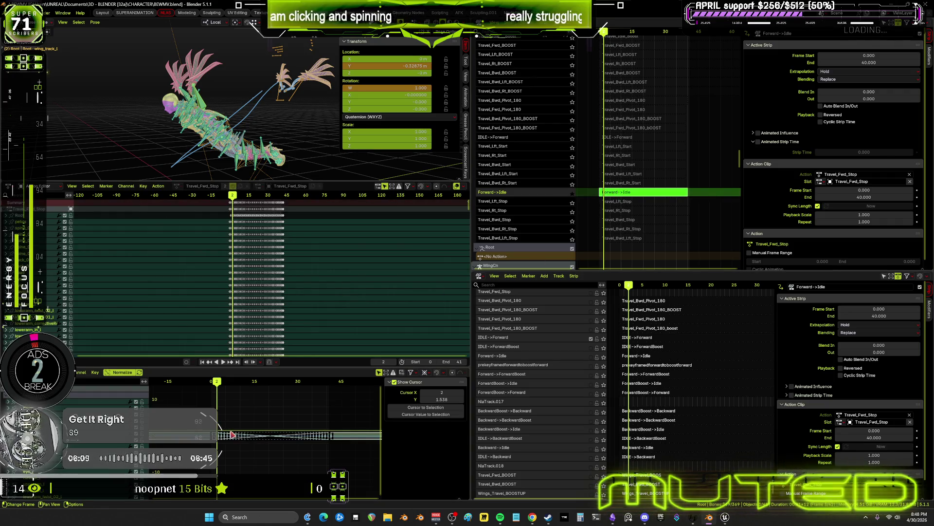
{"action": "key", "text": "ctrl+space"}
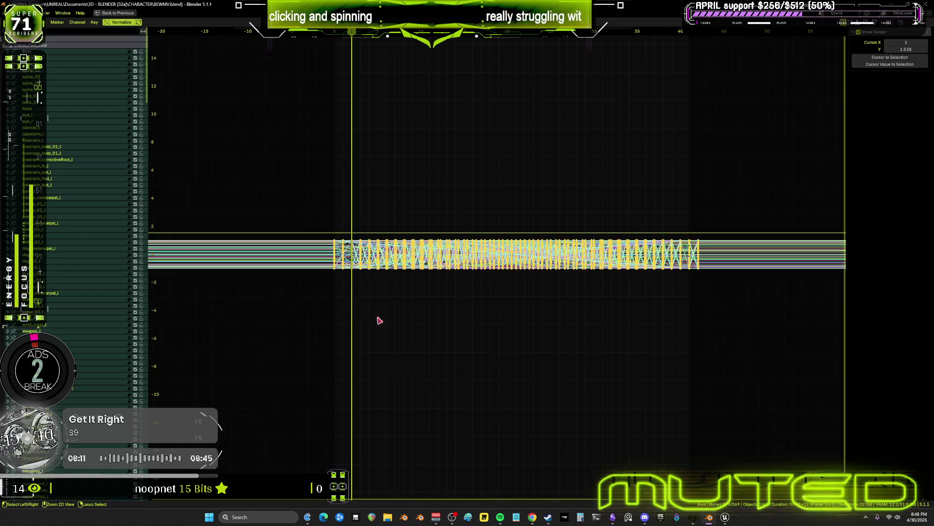
{"action": "scroll", "coordinate": [516, 296], "scroll_direction": "up", "scroll_amount": 5}
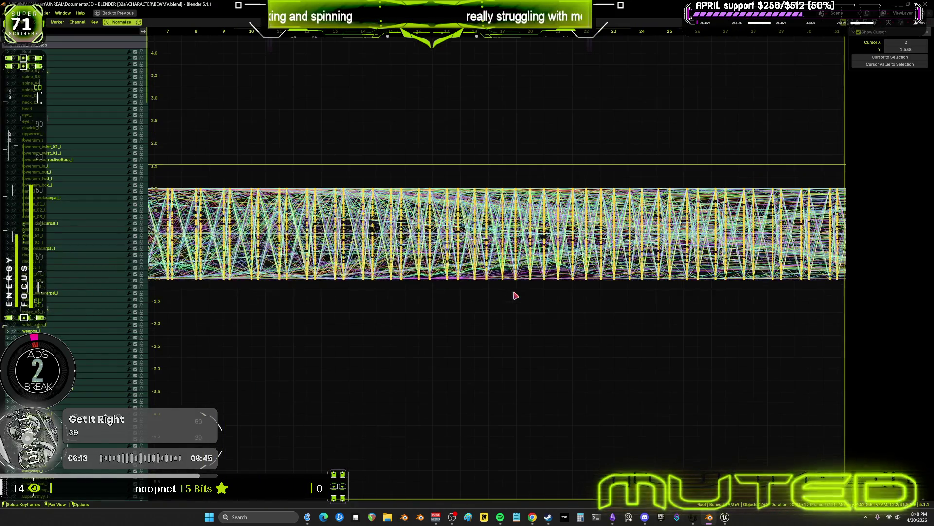
{"action": "scroll", "coordinate": [516, 296], "scroll_direction": "up", "scroll_amount": 3}
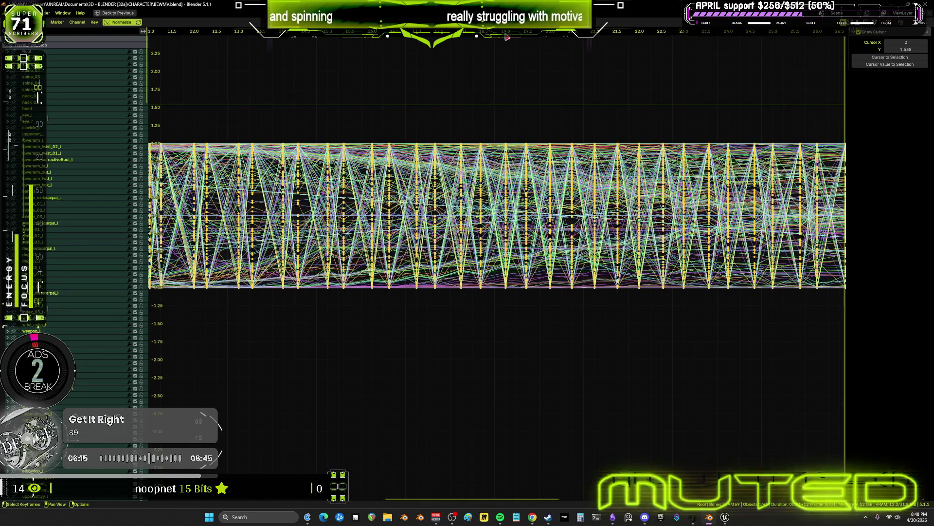
{"action": "left_click_drag", "start_coordinate": [507, 38], "coordinate": [551, 53]}
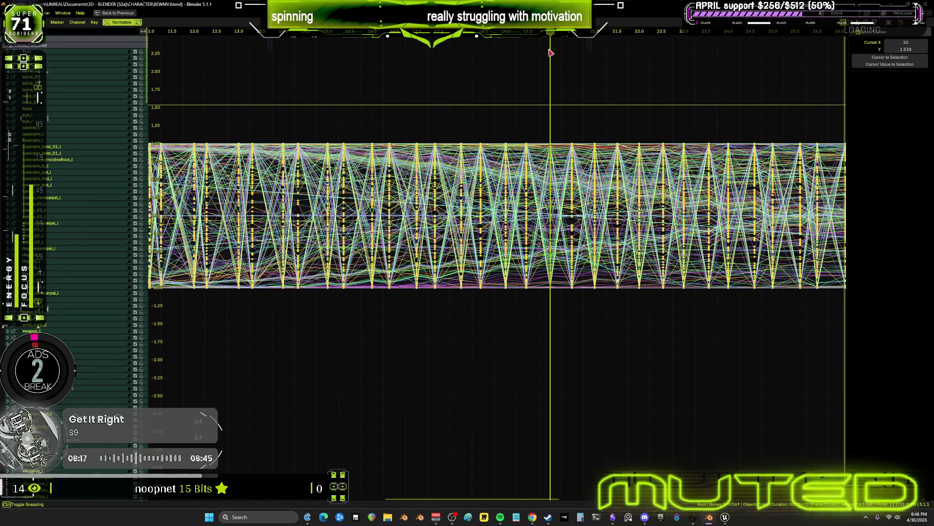
{"action": "key", "text": "ctrl+space"}
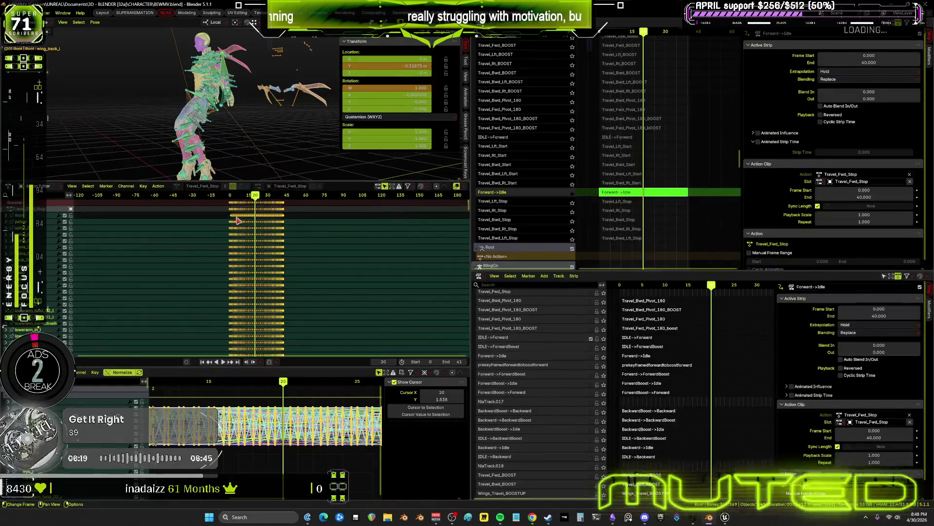
{"action": "left_click", "coordinate": [95, 373]}
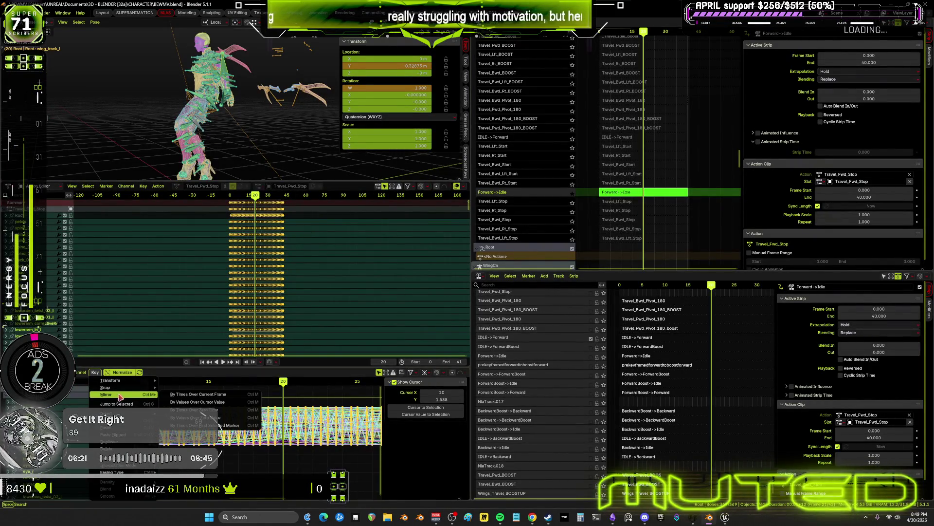
{"action": "mouse_move", "coordinate": [119, 387]}
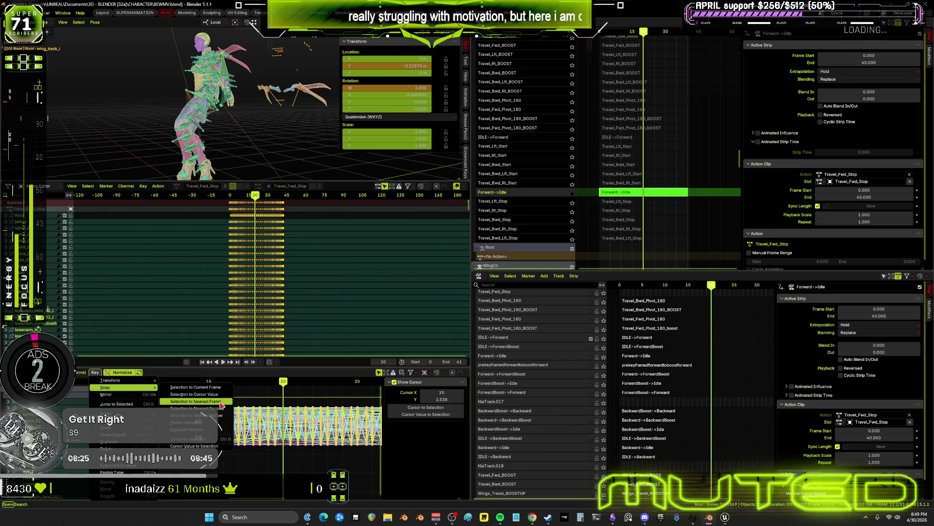
{"action": "left_click", "coordinate": [221, 405]}
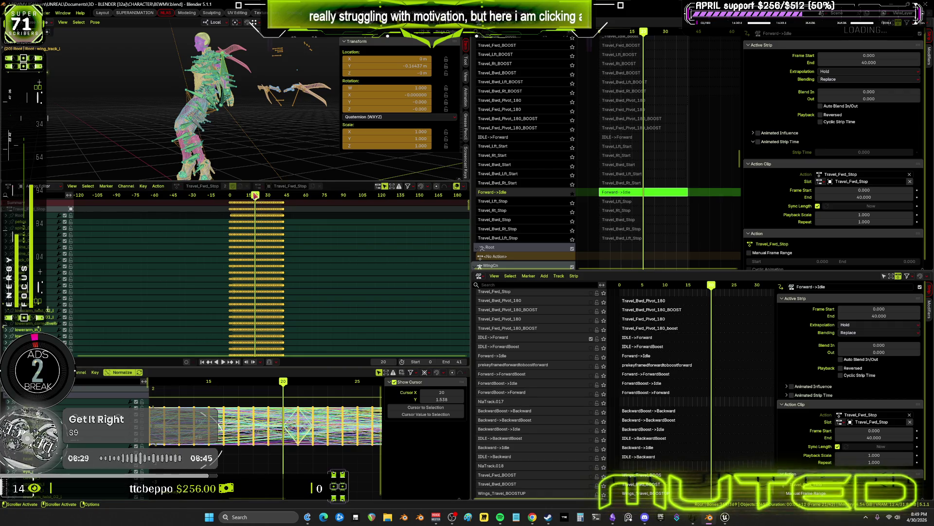
- Return to frame 0 and view the character full-window with overlays hidden
{"action": "mouse_move", "coordinate": [255, 195]}
{"action": "left_mouse_down"}
{"action": "mouse_move", "coordinate": [229, 195]}
{"action": "mouse_move", "coordinate": [222, 185]}
{"action": "mouse_move", "coordinate": [224, 130]}
{"action": "left_mouse_up"}
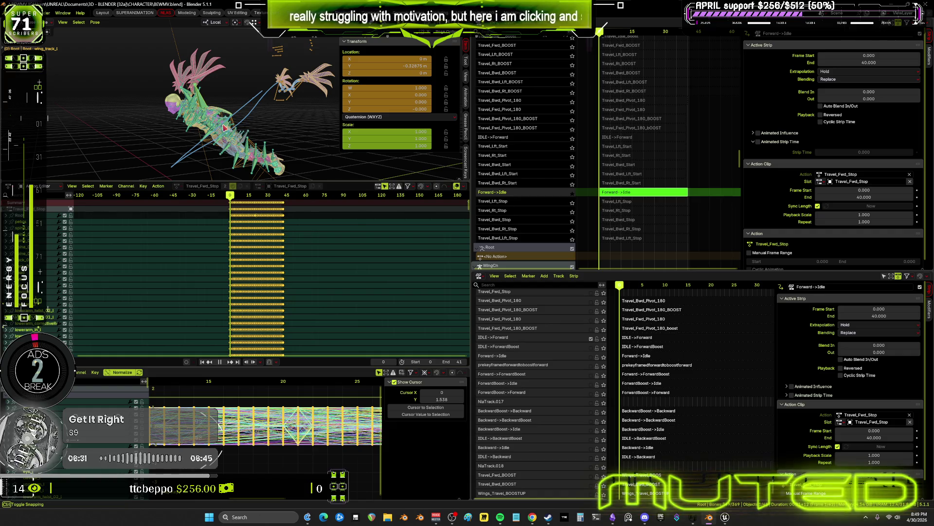
{"action": "key", "text": "ctrl+space"}
{"action": "key", "text": "shift+alt+z"}
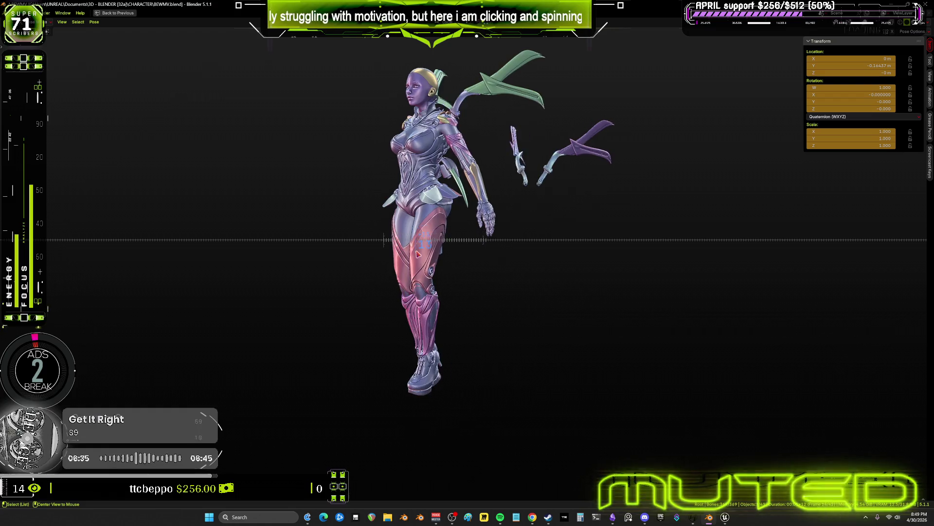
- Check the pose, restore the workspace, and exit tweak mode with Forward->Idle spanning frames 0–42
{"action": "mouse_move", "coordinate": [418, 254]}
{"action": "left_mouse_down"}
{"action": "mouse_move", "coordinate": [463, 276]}
{"action": "mouse_move", "coordinate": [492, 310]}
{"action": "mouse_move", "coordinate": [477, 305]}
{"action": "left_mouse_up"}
{"action": "key", "text": "ctrl+space"}
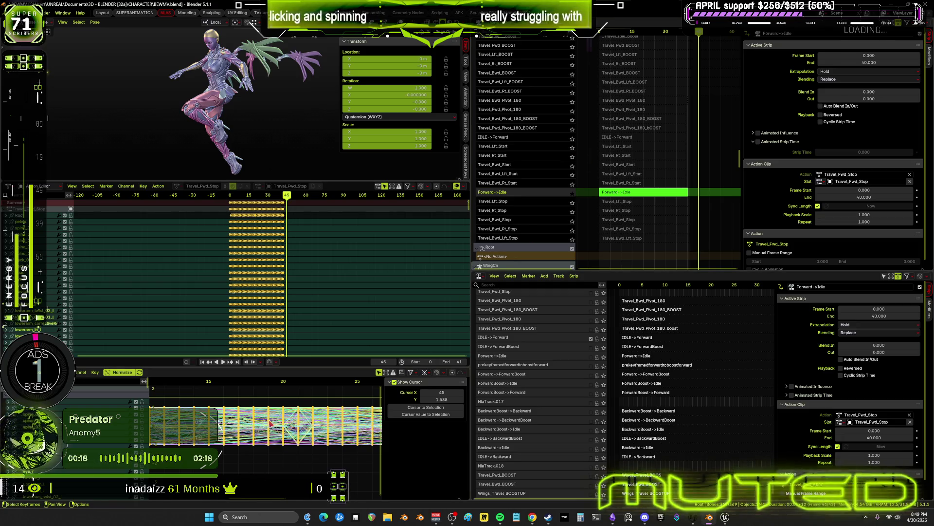
{"action": "middle_click_drag", "start_coordinate": [270, 423], "coordinate": [284, 425], "text": "shift"}
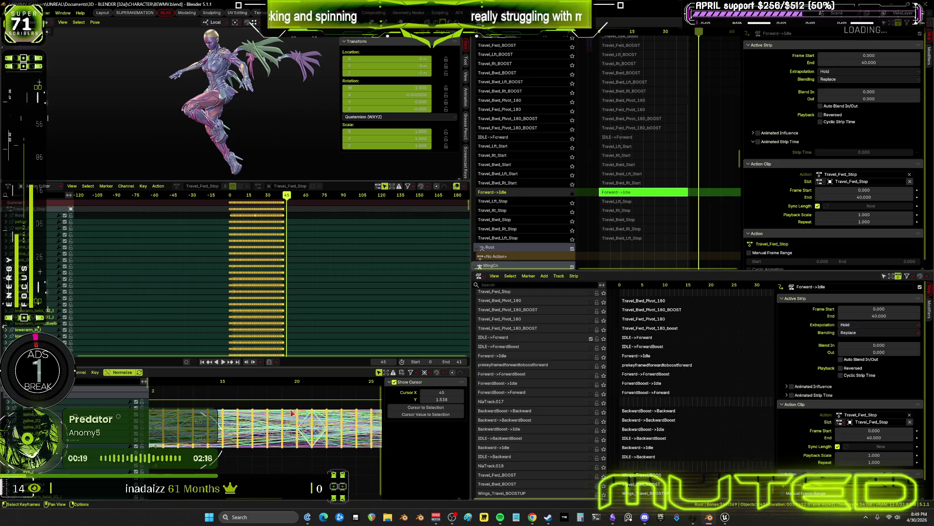
{"action": "left_click", "coordinate": [95, 372]}
{"action": "mouse_move", "coordinate": [119, 388]}
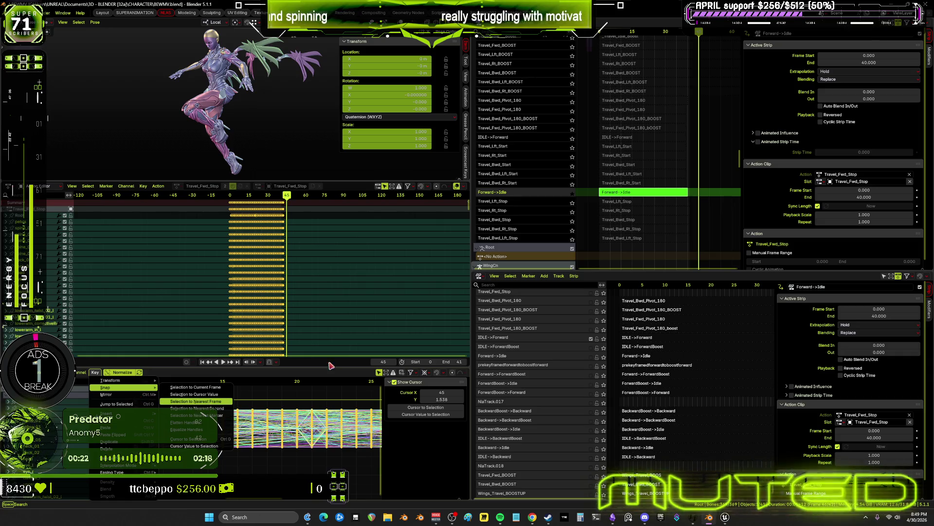
{"action": "key", "text": "Tab"}
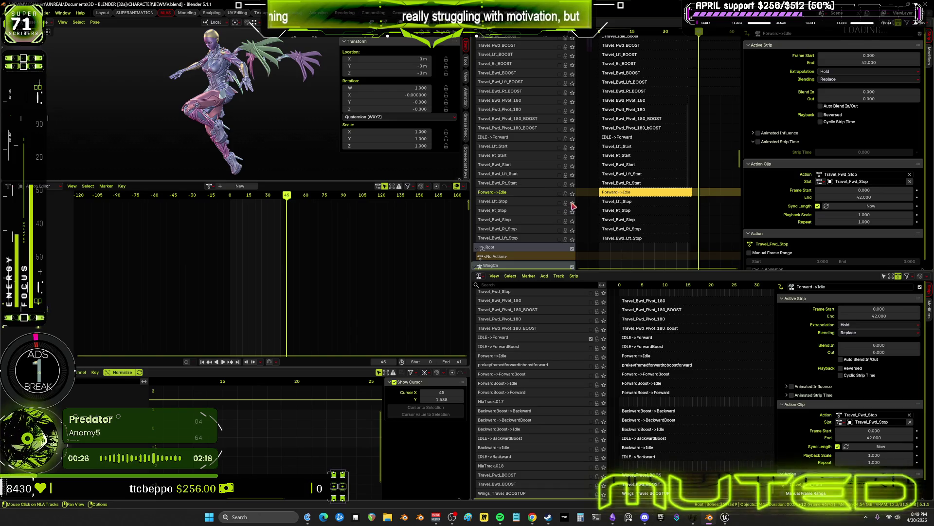
{"action": "left_click", "coordinate": [609, 205]}
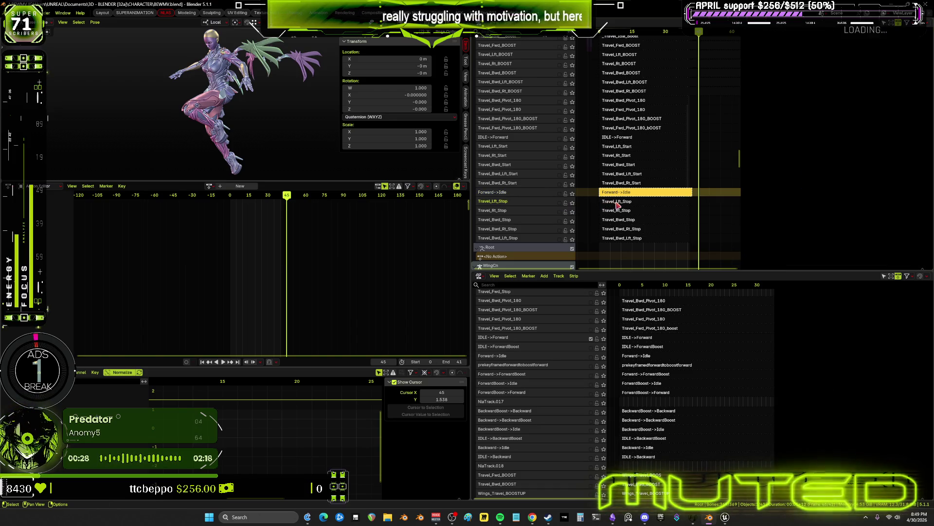
- Snap the Travel_Lft_Stop strip's keys to whole frames so it ends at frame 41
{"action": "left_click", "coordinate": [616, 205]}
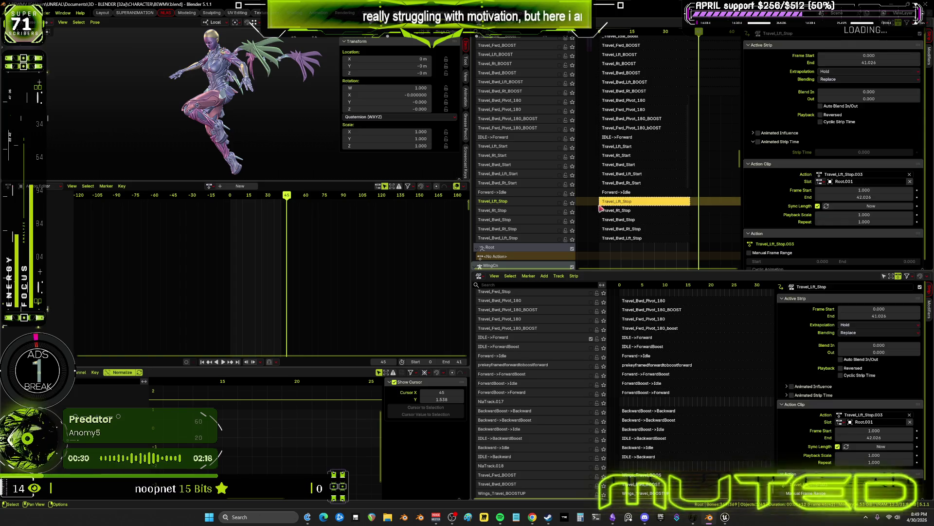
{"action": "key", "text": "Tab"}
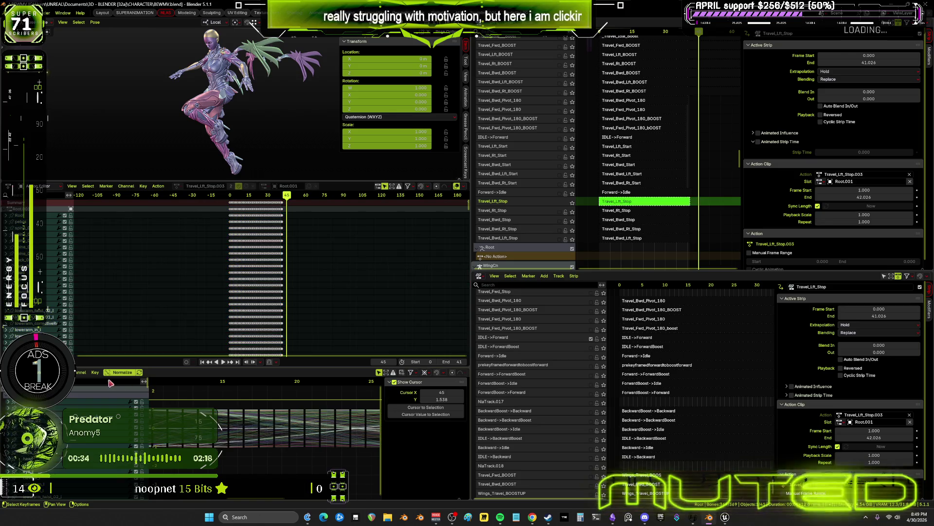
{"action": "left_click", "coordinate": [96, 372]}
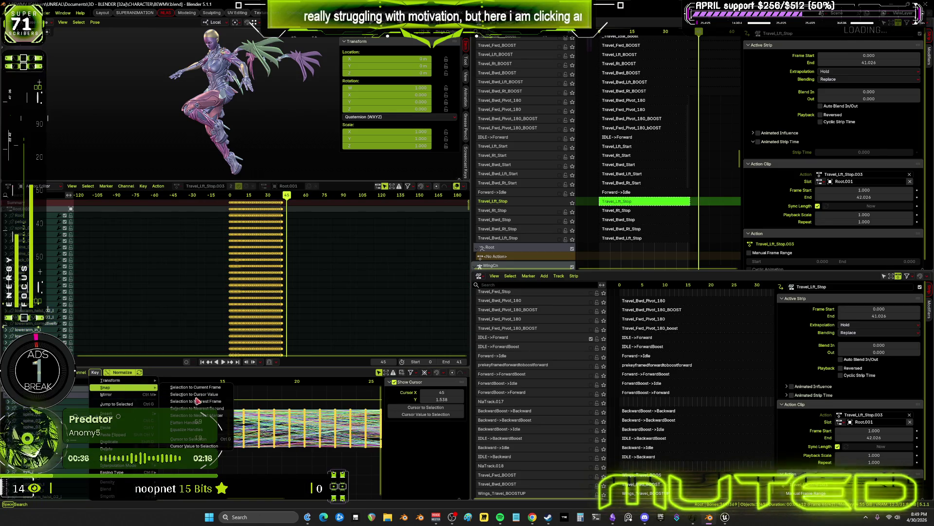
{"action": "left_click", "coordinate": [197, 401]}
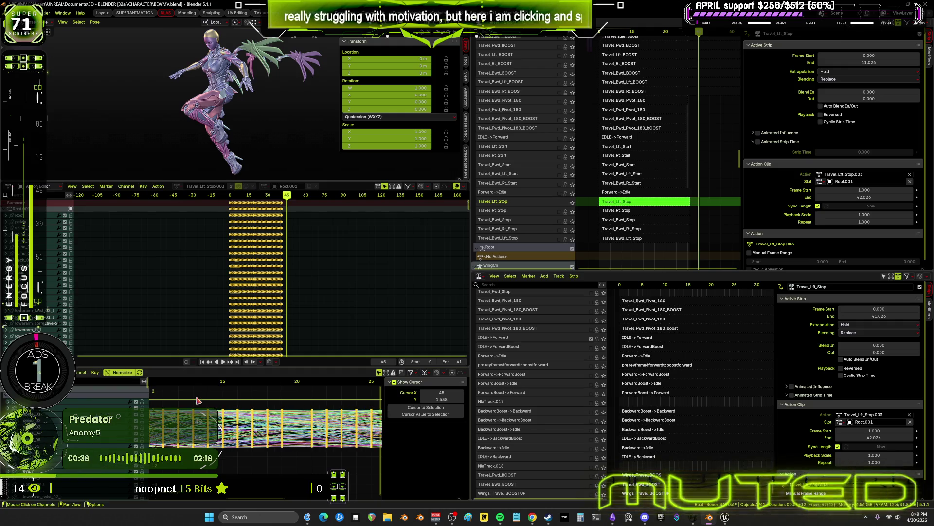
{"action": "key", "text": "Tab"}
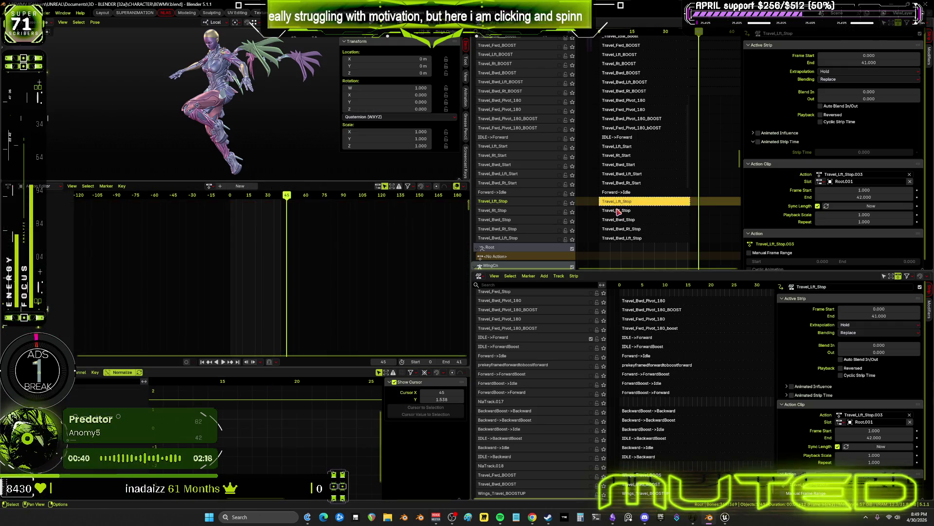
- Snap the Travel_Rt_Stop strip's keys to whole frames, ending it at 41 instead of 41.026
{"action": "left_click", "coordinate": [618, 210]}
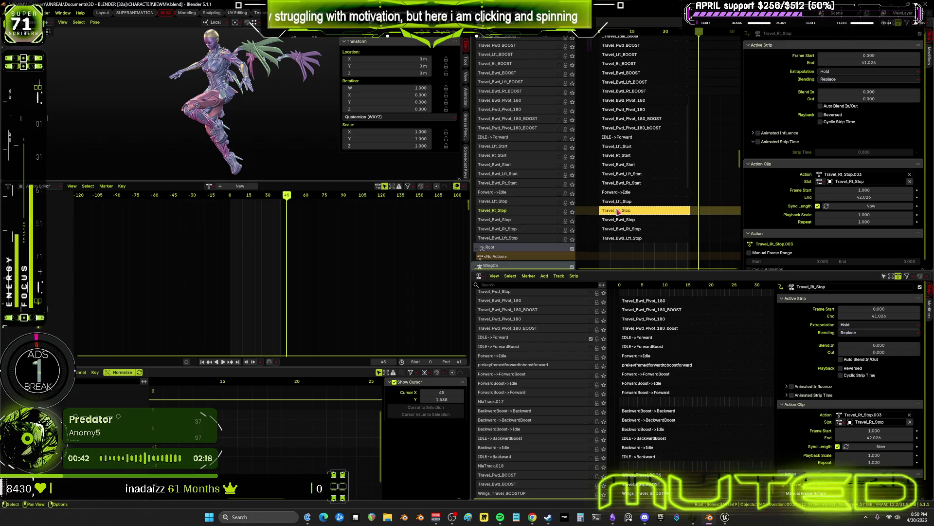
{"action": "key", "text": "Tab"}
{"action": "left_click", "coordinate": [344, 423]}
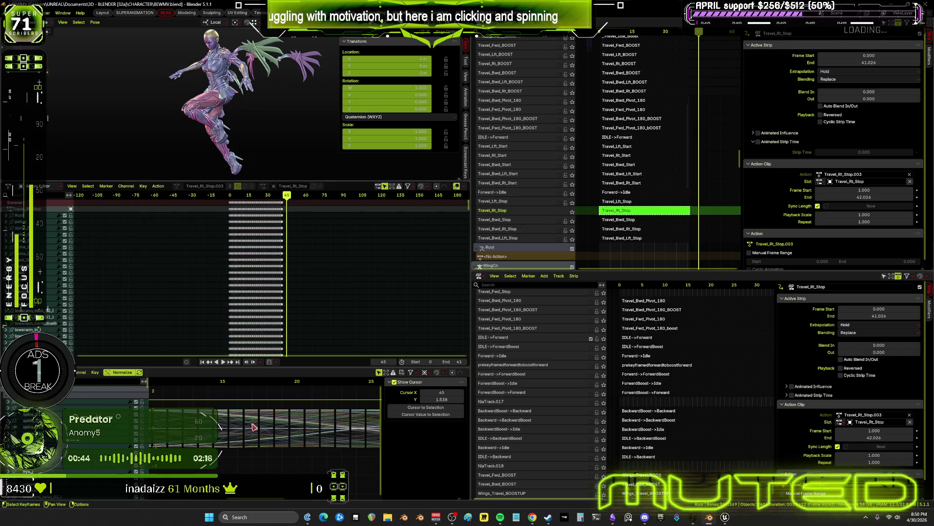
{"action": "left_click", "coordinate": [95, 372]}
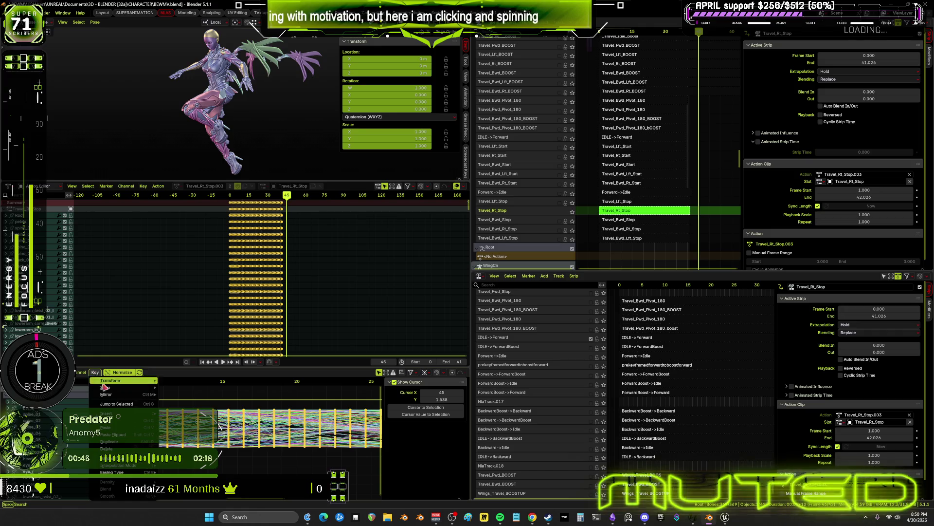
{"action": "mouse_move", "coordinate": [127, 387]}
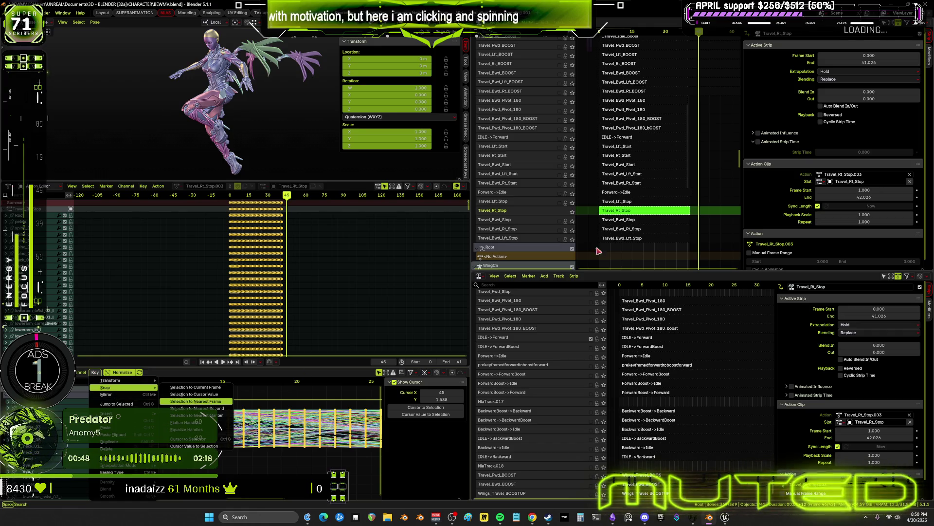
{"action": "key", "text": "Tab"}
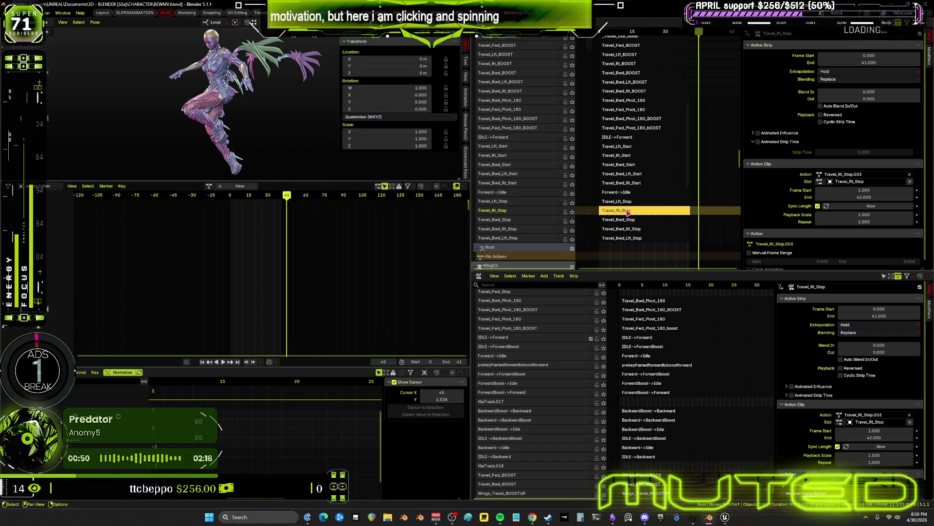
{"action": "left_click", "coordinate": [624, 222]}
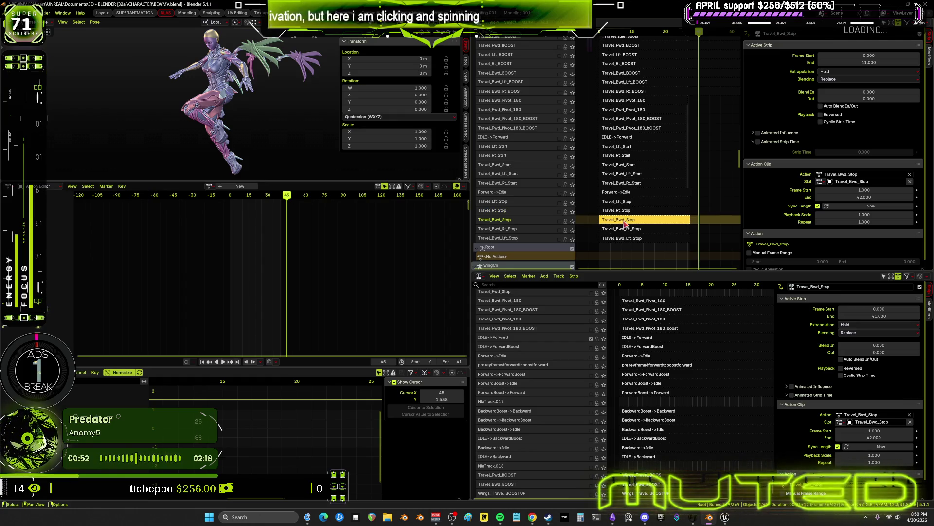
- Snap all of Travel_Bwd_Stop's action keys to the nearest whole frames
{"action": "key", "text": "Tab"}
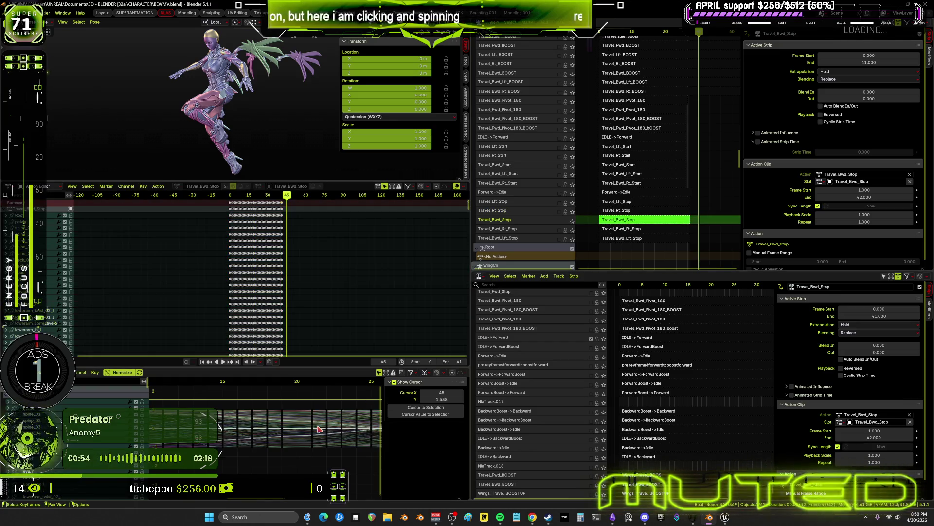
{"action": "key", "text": "a"}
{"action": "left_click", "coordinate": [95, 372]}
{"action": "mouse_move", "coordinate": [121, 388]}
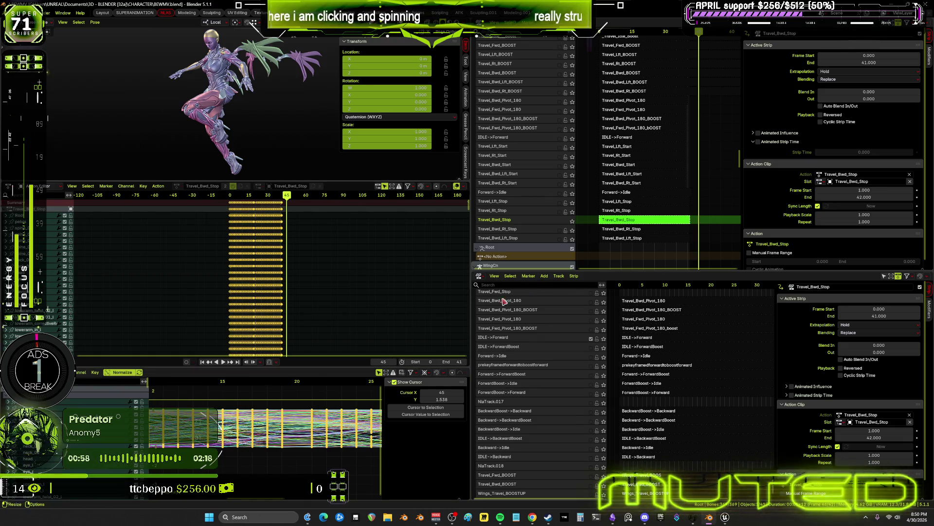
{"action": "key", "text": "Tab"}
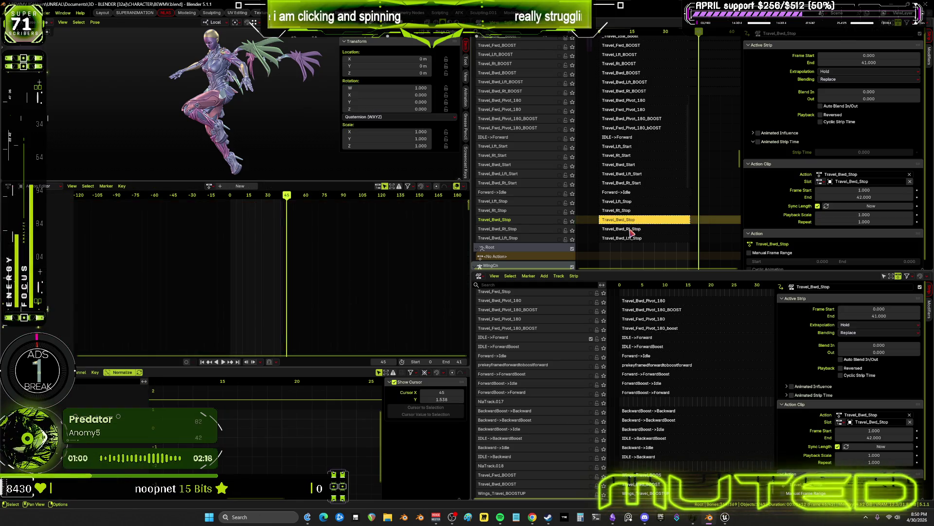
- Snap Travel_Bwd_Rt_Stop's keys to whole frames so the strip ends at frame 42
{"action": "left_click", "coordinate": [631, 228]}
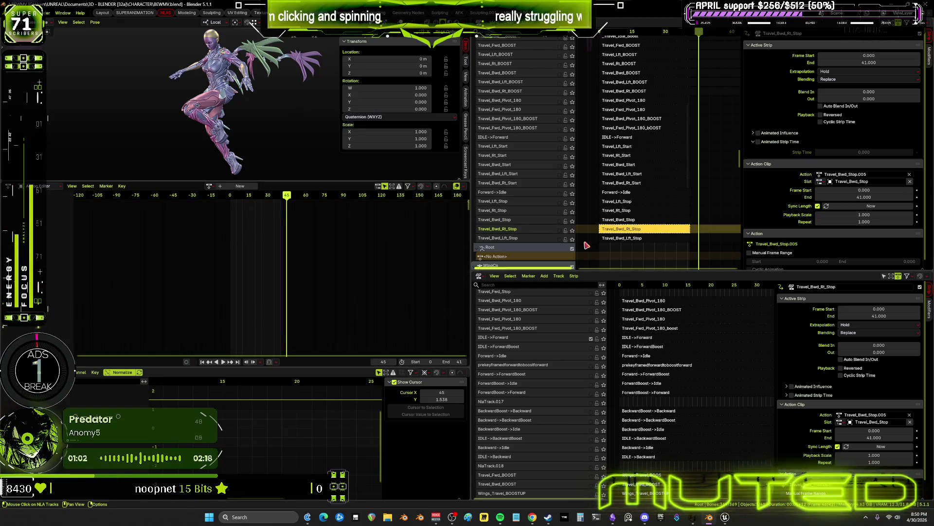
{"action": "key", "text": "Tab"}
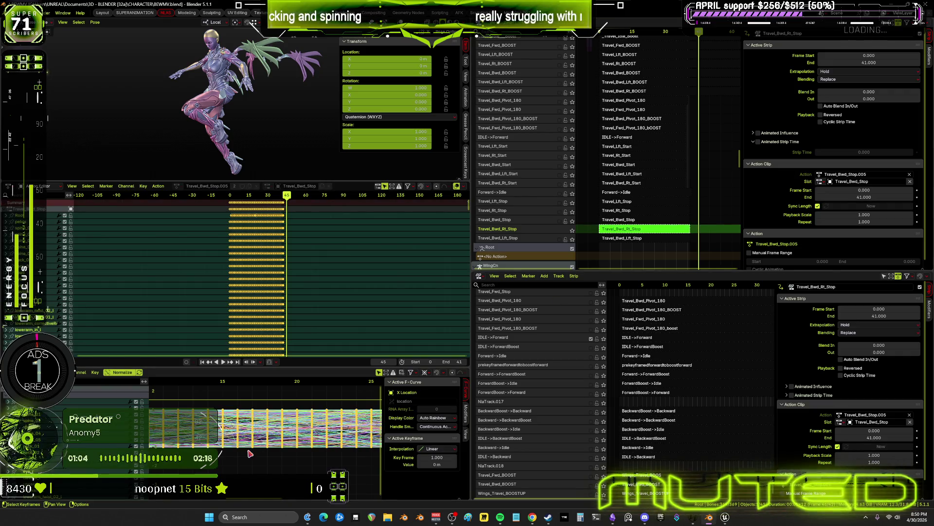
{"action": "key", "text": "alt+a"}
{"action": "key", "text": "a"}
{"action": "left_click", "coordinate": [95, 373]}
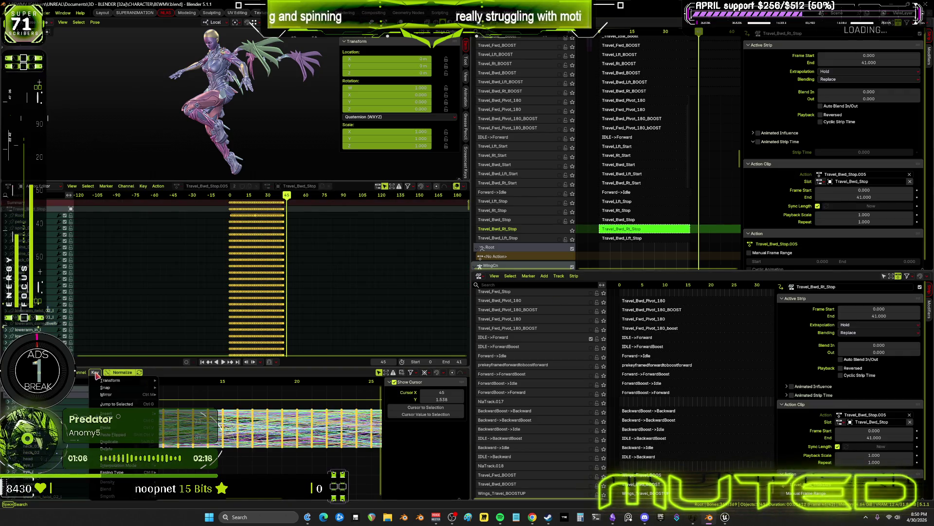
{"action": "mouse_move", "coordinate": [121, 387]}
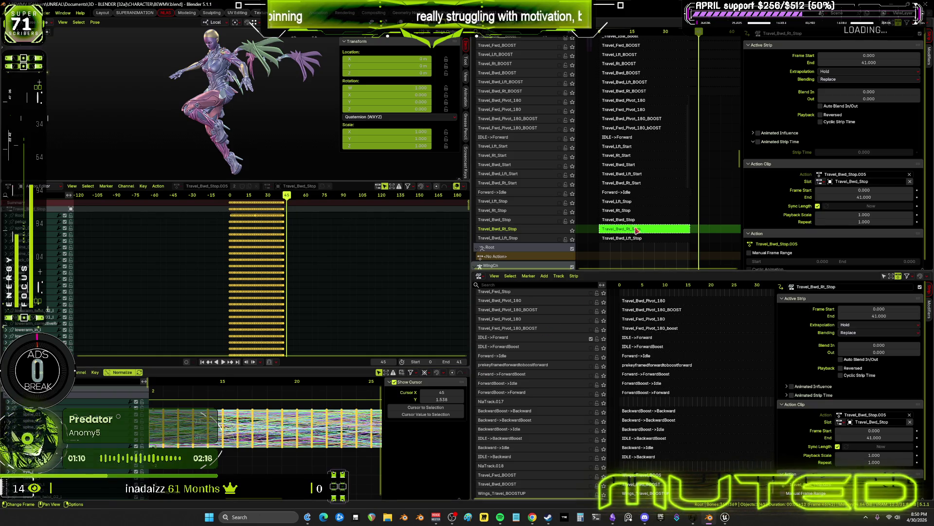
{"action": "key", "text": "Tab"}
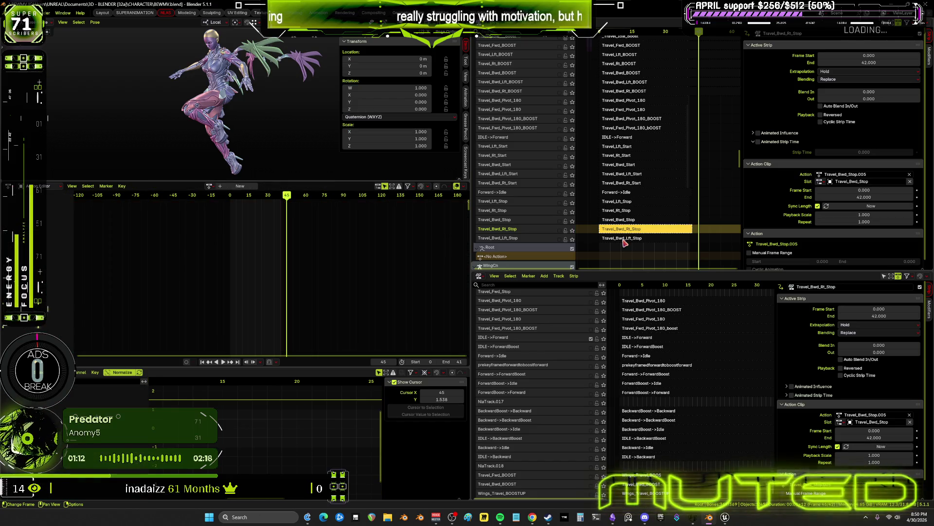
{"action": "right_click", "coordinate": [625, 243]}
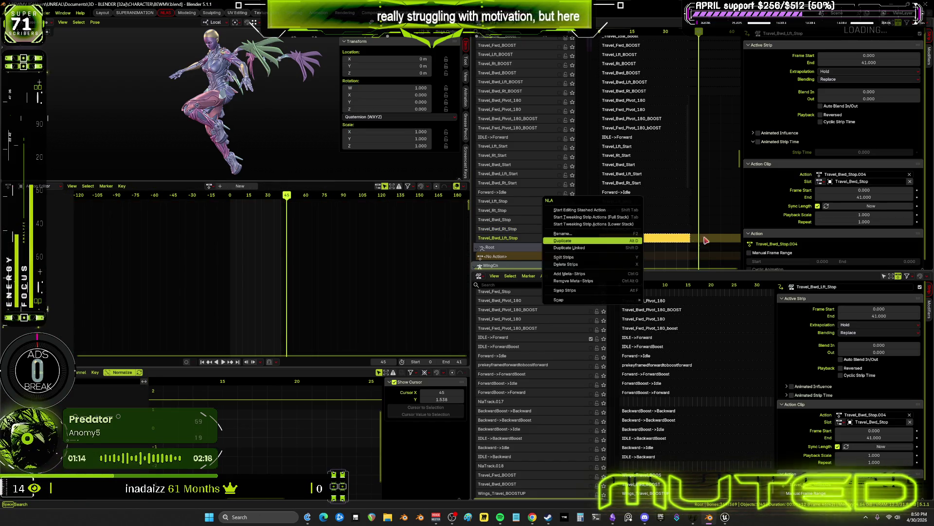
- Snap Travel_Bwd_Lft_Stop's Travel_Bwd_Stop.004 keys (frames 0–41) in a maximized graph editor, then restore the layout
{"action": "left_click", "coordinate": [668, 243]}
{"action": "key", "text": "Tab"}
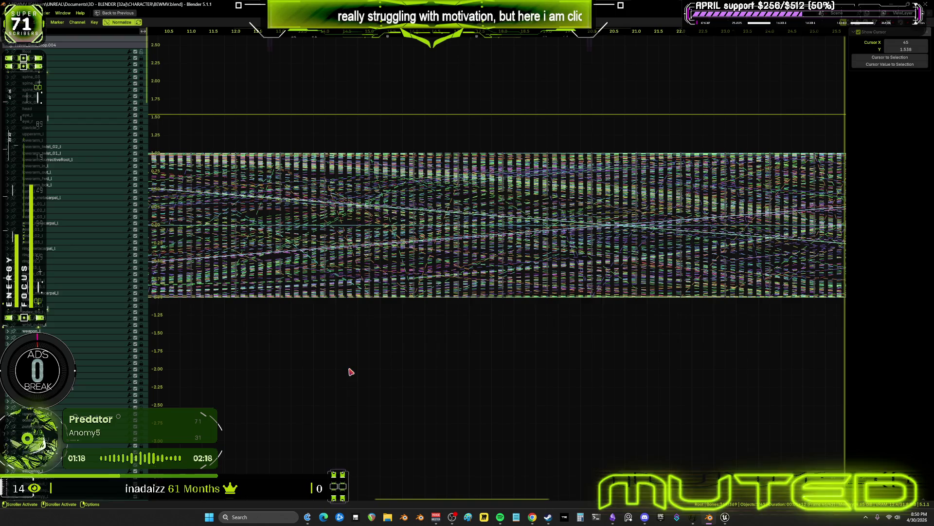
{"action": "key", "text": "ctrl+space"}
{"action": "mouse_move", "coordinate": [455, 313]}
{"action": "middle_mouse_down", "text": "ctrl"}
{"action": "mouse_move", "coordinate": [517, 302]}
{"action": "mouse_move", "coordinate": [520, 287]}
{"action": "middle_mouse_up", "text": "ctrl"}
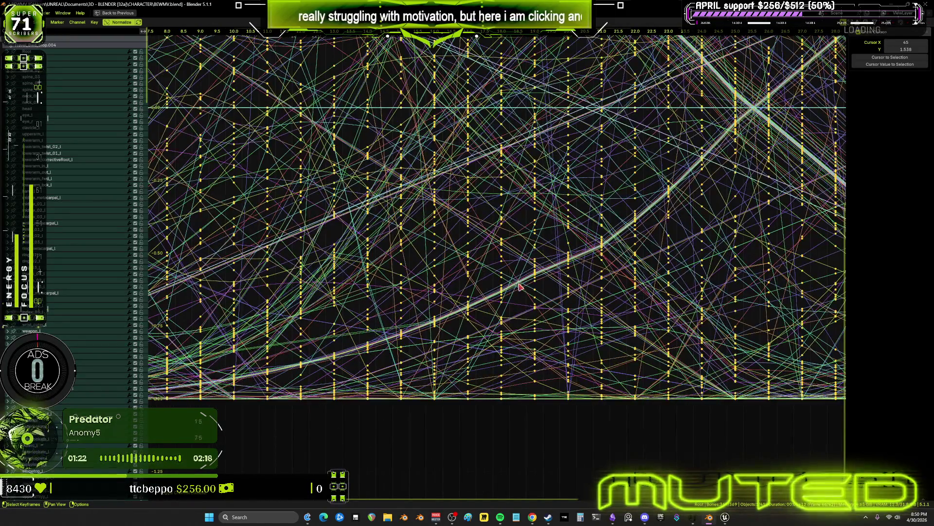
{"action": "scroll", "coordinate": [520, 287], "scroll_direction": "down", "scroll_amount": 8}
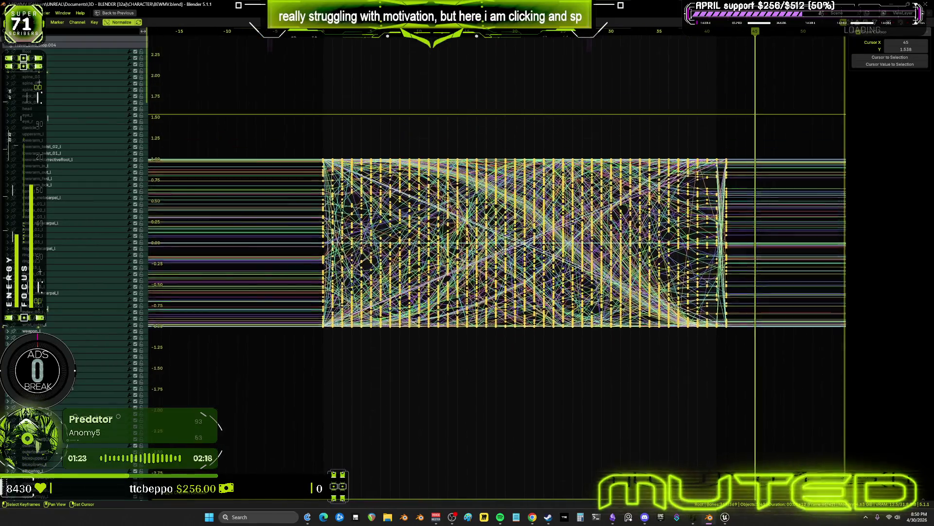
{"action": "left_click", "coordinate": [94, 23]}
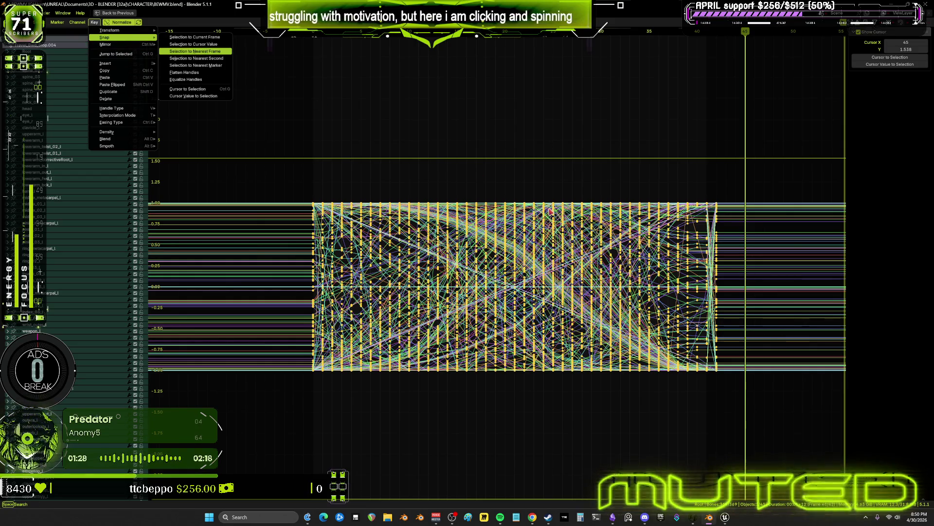
{"action": "key", "text": "ctrl+space"}
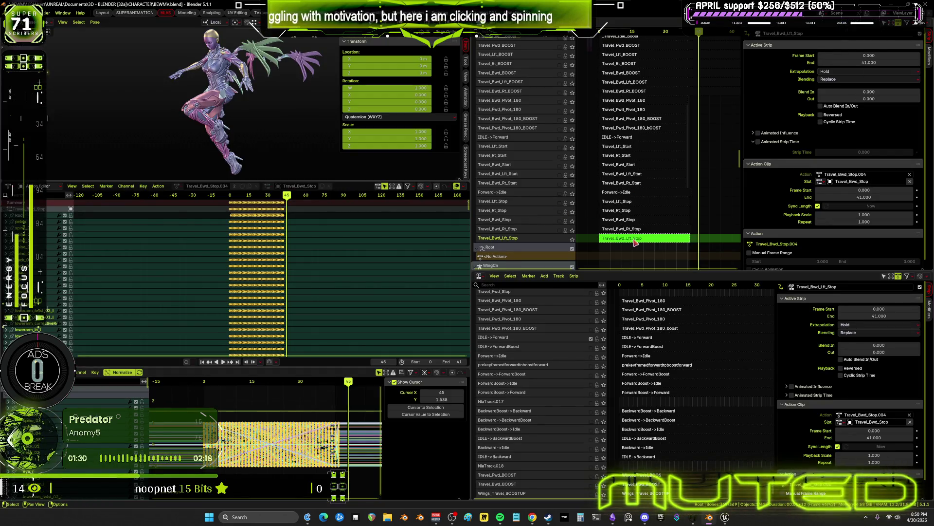
{"action": "left_click", "coordinate": [660, 238]}
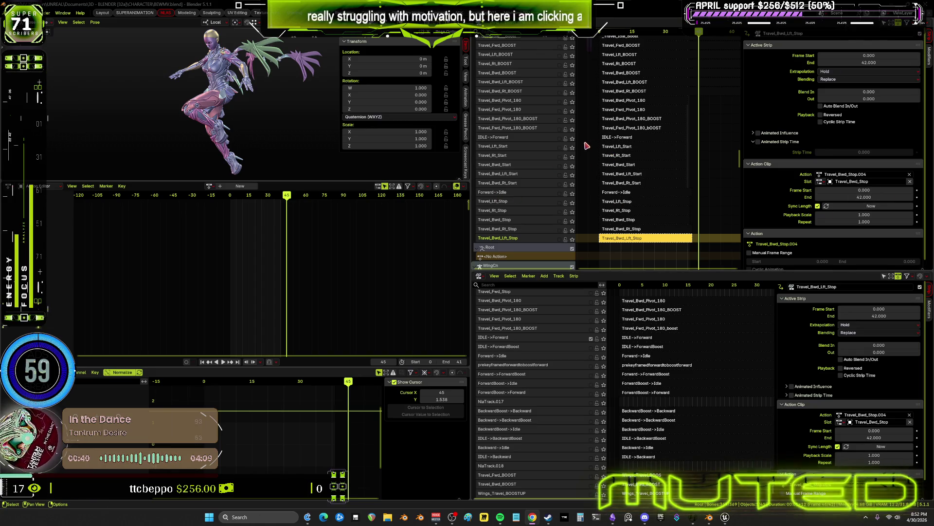
- Enable the IDLE->Forward track and tweak its Travel_Fwd_Start action, playing from frame 0
{"action": "left_click", "coordinate": [637, 341]}
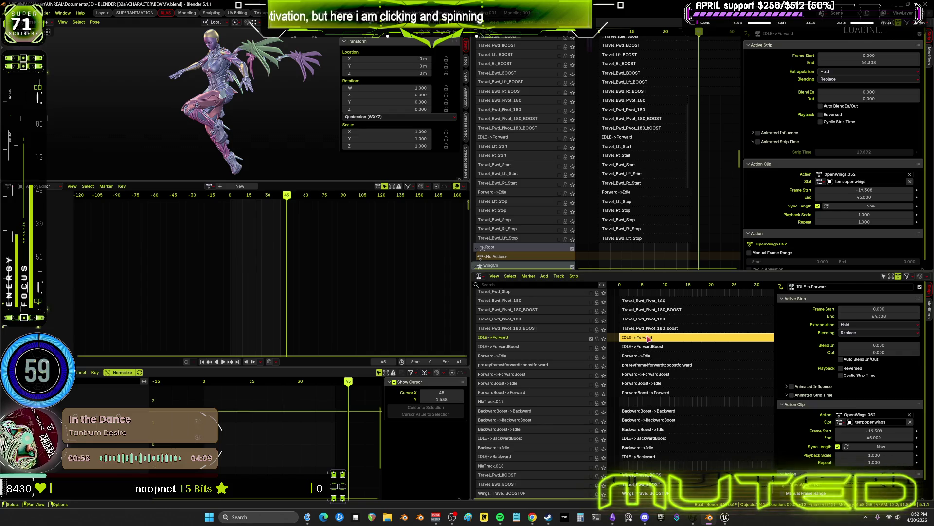
{"action": "left_click", "coordinate": [560, 139]}
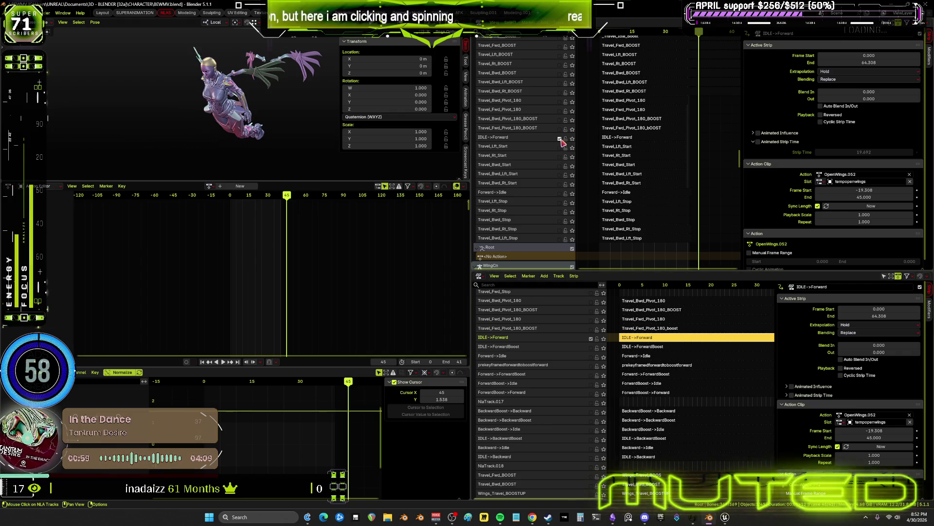
{"action": "left_click", "coordinate": [614, 137]}
{"action": "left_click_drag", "start_coordinate": [604, 31], "coordinate": [670, 39]}
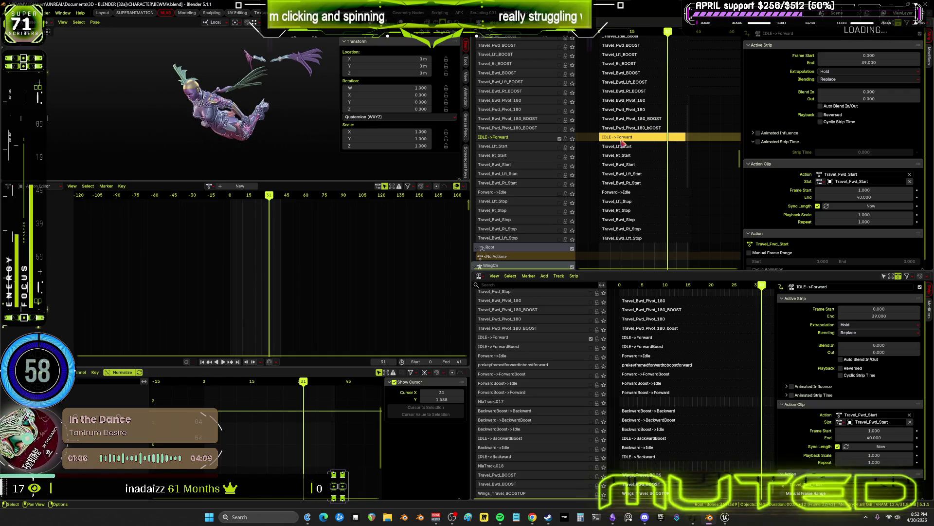
{"action": "key", "text": "Tab"}
{"action": "left_click", "coordinate": [598, 33]}
{"action": "key", "text": "space"}
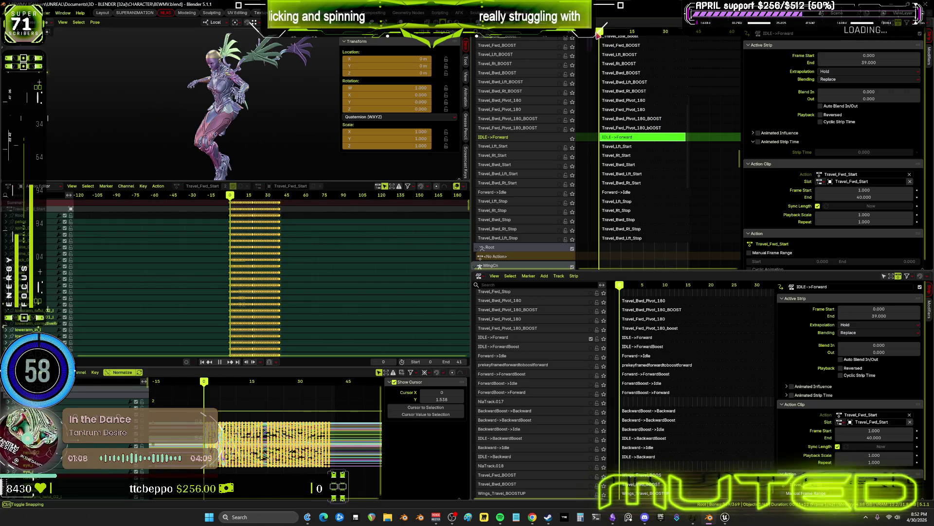
- With ik_hand_l active, bake the Travel_Fwd_Start action over frames 0 to 39
{"action": "mouse_move", "coordinate": [630, 124]}
{"action": "middle_mouse_down"}
{"action": "mouse_move", "coordinate": [676, 246]}
{"action": "mouse_move", "coordinate": [647, 262]}
{"action": "mouse_move", "coordinate": [603, 258]}
{"action": "mouse_move", "coordinate": [696, 119]}
{"action": "mouse_move", "coordinate": [645, 19]}
{"action": "middle_mouse_up"}
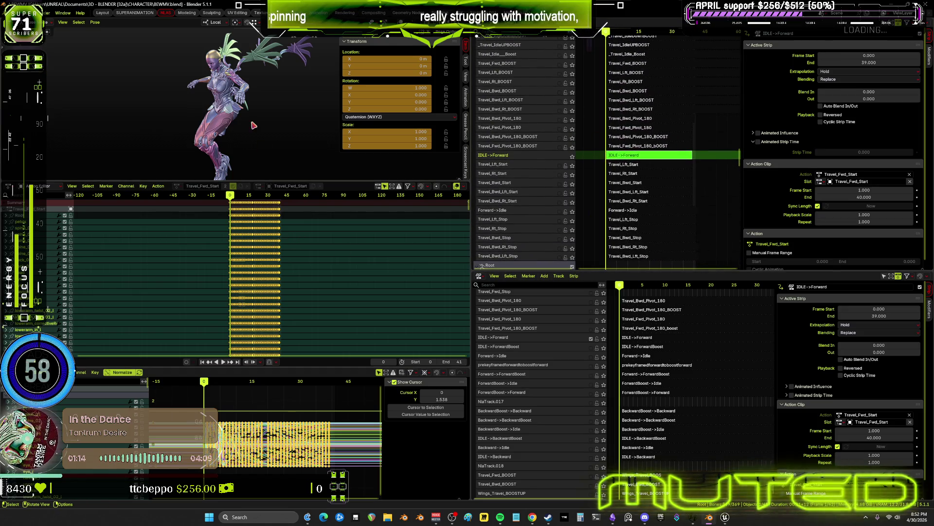
{"action": "key", "text": "shift+alt+z"}
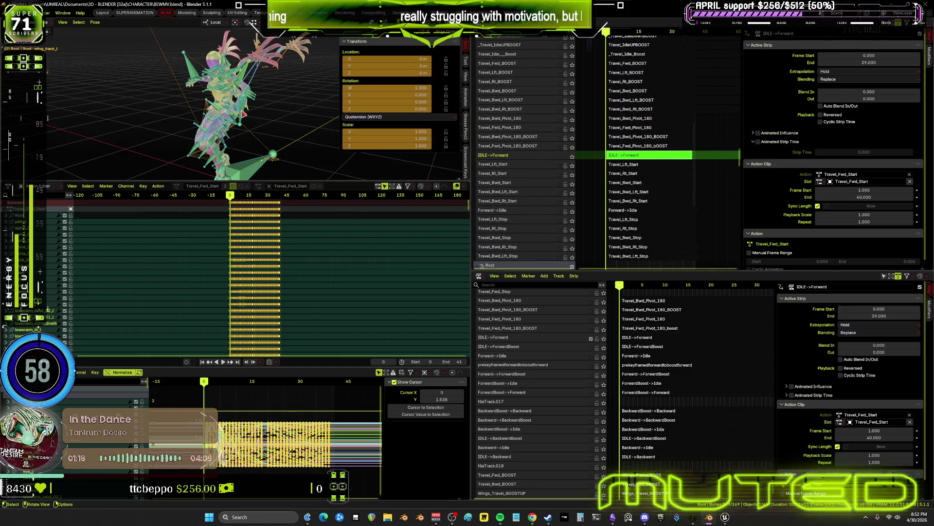
{"action": "left_click", "coordinate": [244, 114]}
{"action": "scroll", "coordinate": [288, 209], "scroll_direction": "up", "scroll_amount": 3}
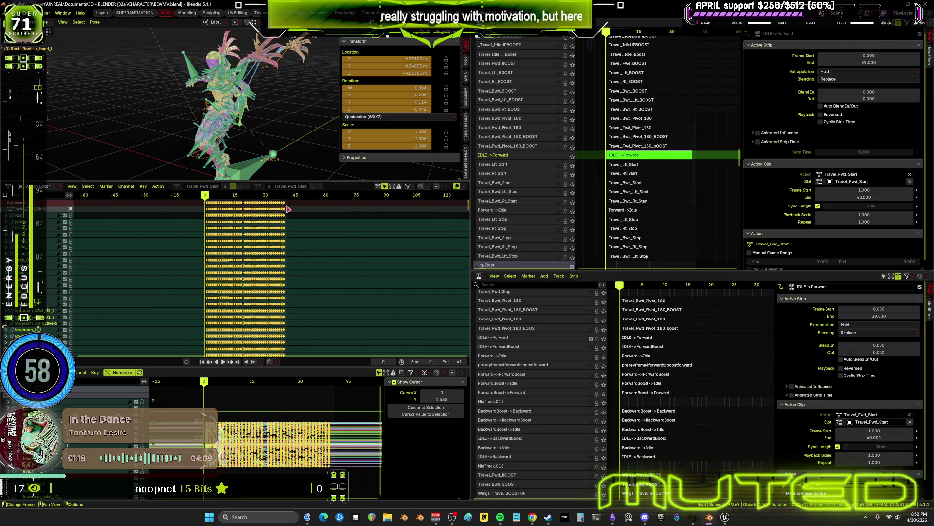
{"action": "scroll", "coordinate": [288, 209], "scroll_direction": "up", "scroll_amount": 8}
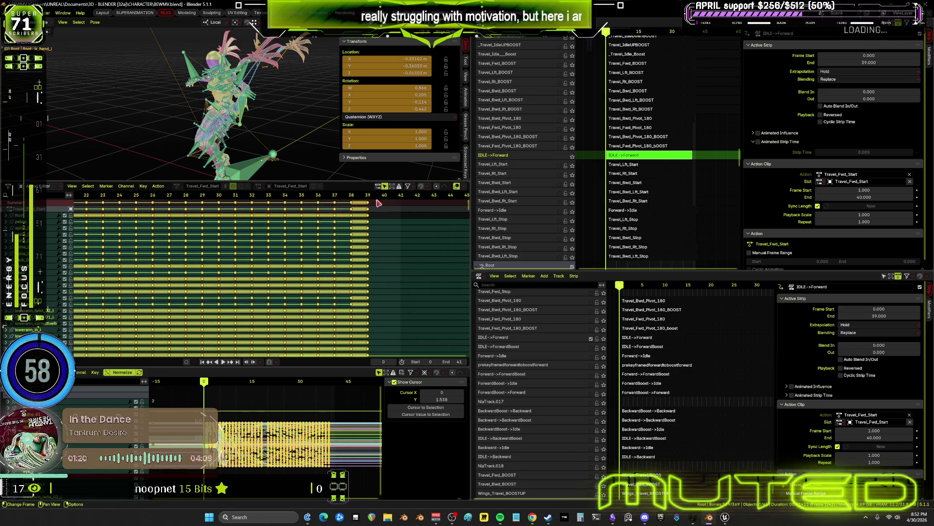
{"action": "scroll", "coordinate": [379, 203], "scroll_direction": "down", "scroll_amount": 4}
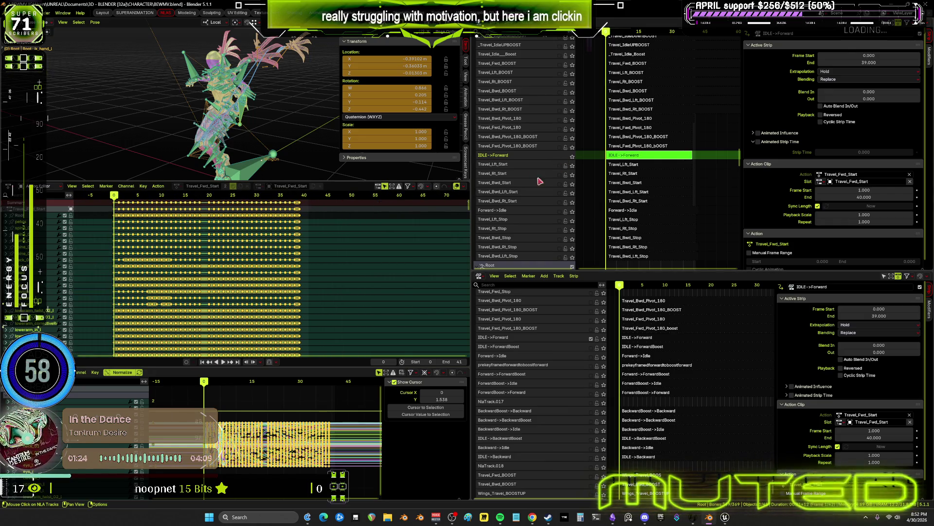
{"action": "scroll", "coordinate": [302, 202], "scroll_direction": "up", "scroll_amount": 4}
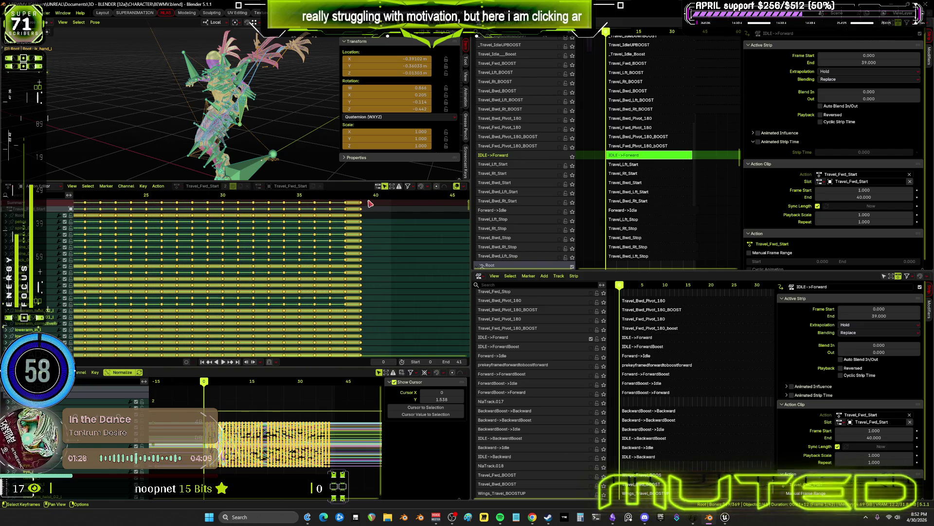
{"action": "left_click", "coordinate": [95, 22]}
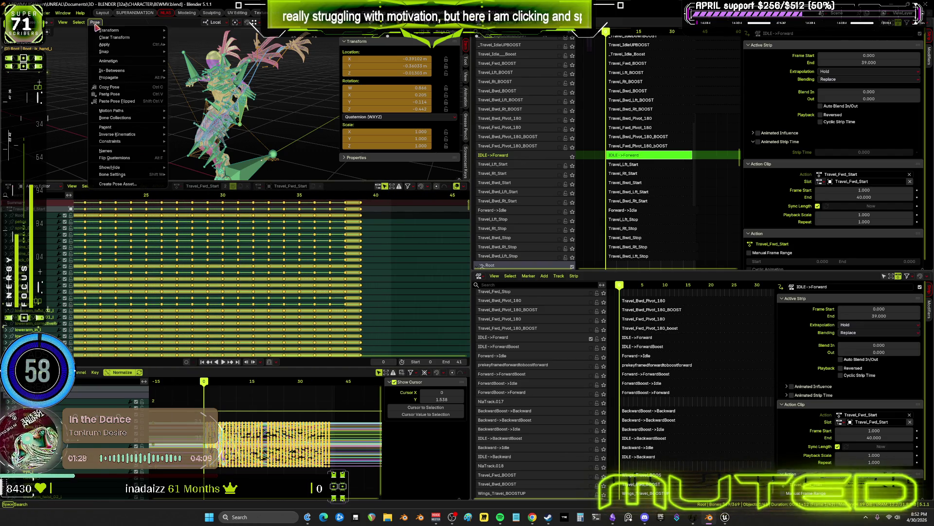
{"action": "mouse_move", "coordinate": [121, 64]}
{"action": "left_click", "coordinate": [204, 96]}
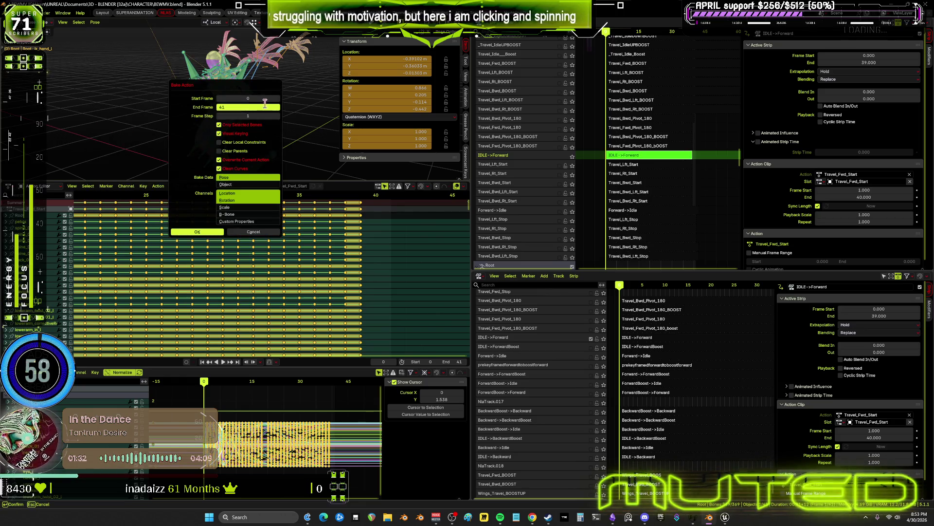
{"action": "type", "text": "39"}
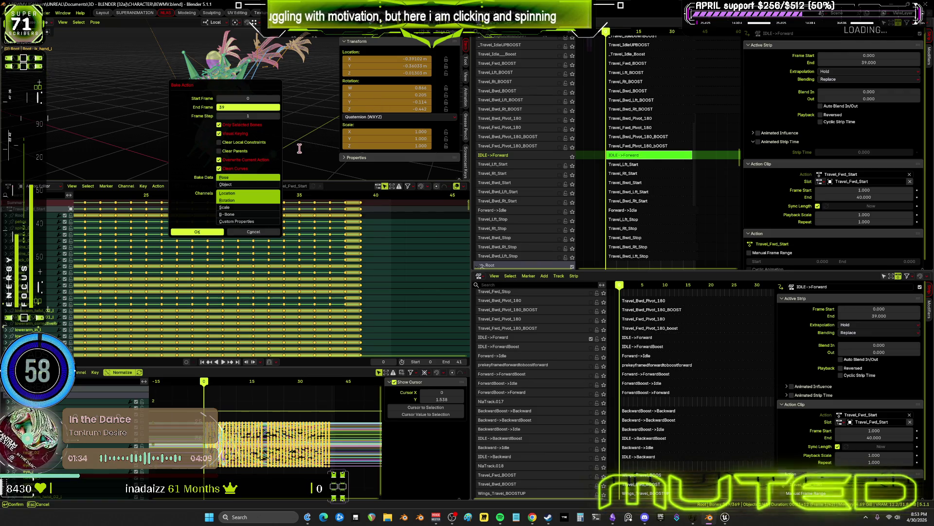
{"action": "key", "text": "Return"}
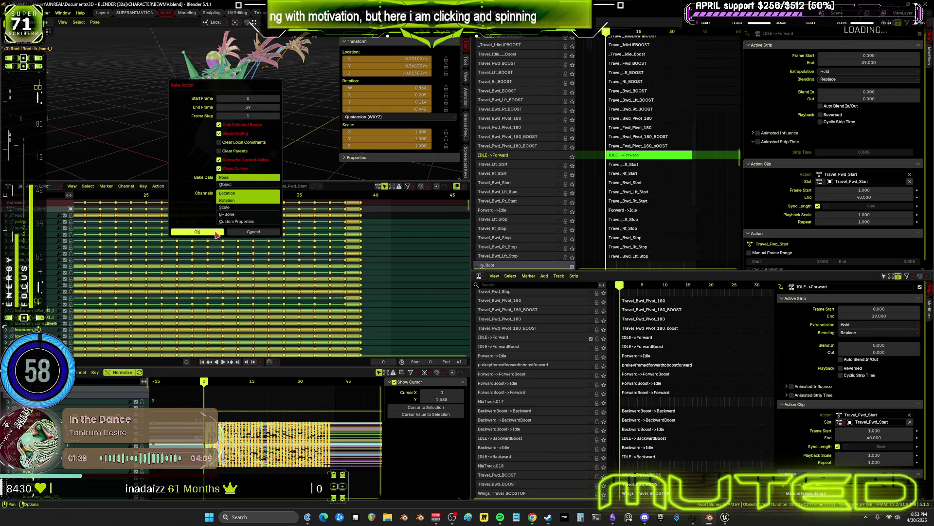
{"action": "left_click", "coordinate": [217, 232]}
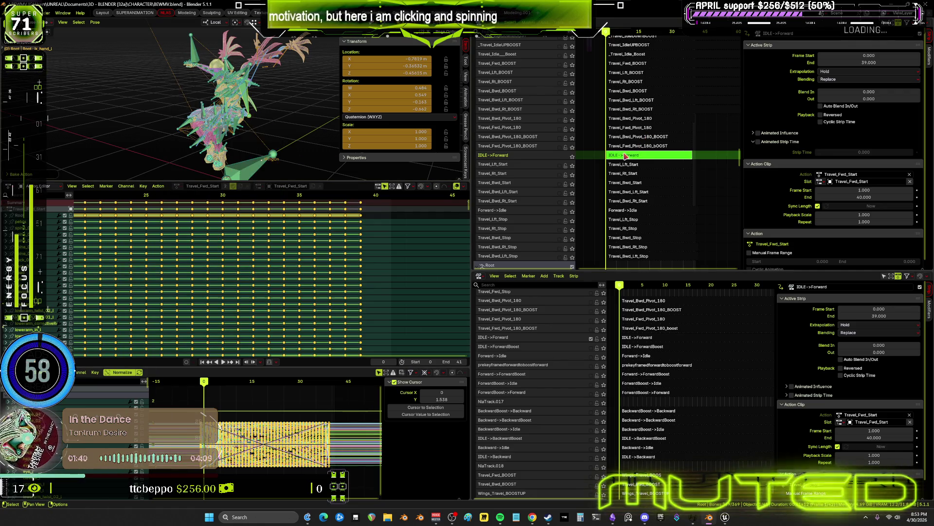
- Leave tweak mode and set the IDLE->Forward strip to run from frame 0 to 39
{"action": "key", "text": "Tab"}
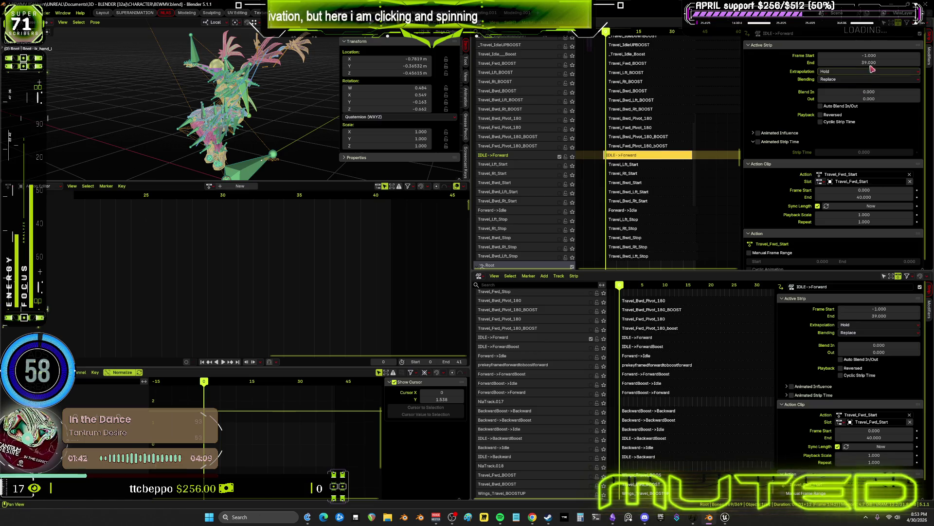
{"action": "double_click", "coordinate": [877, 55]}
{"action": "type", "text": "-1.0"}
{"action": "key", "text": "Return"}
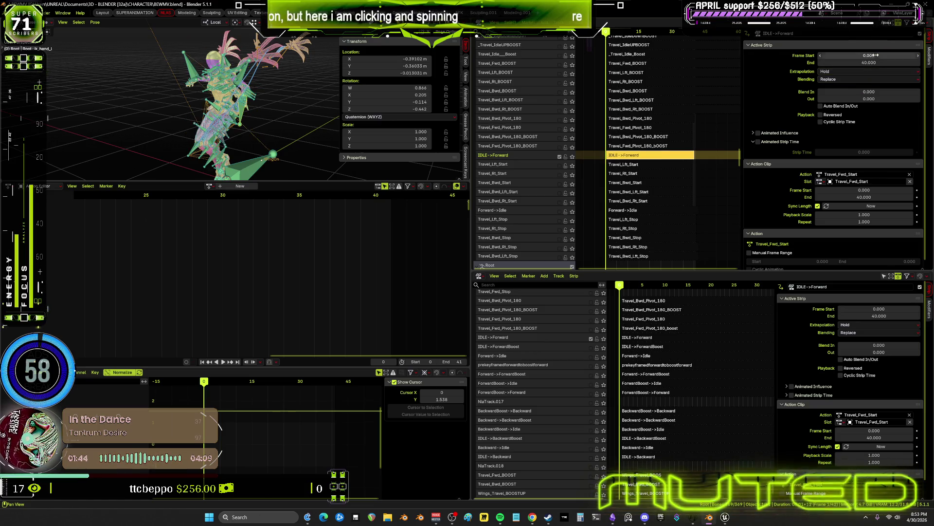
{"action": "double_click", "coordinate": [882, 61]}
{"action": "type", "text": "39"}
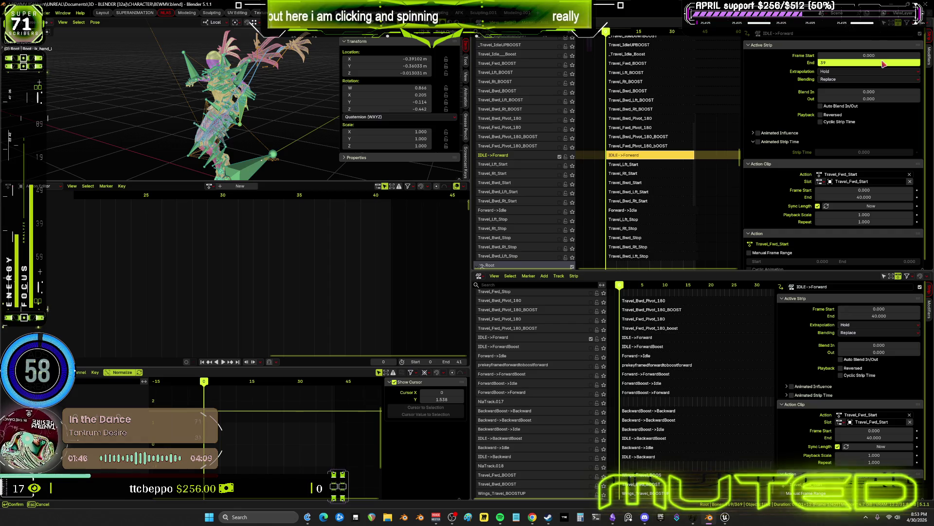
{"action": "key", "text": "Return"}
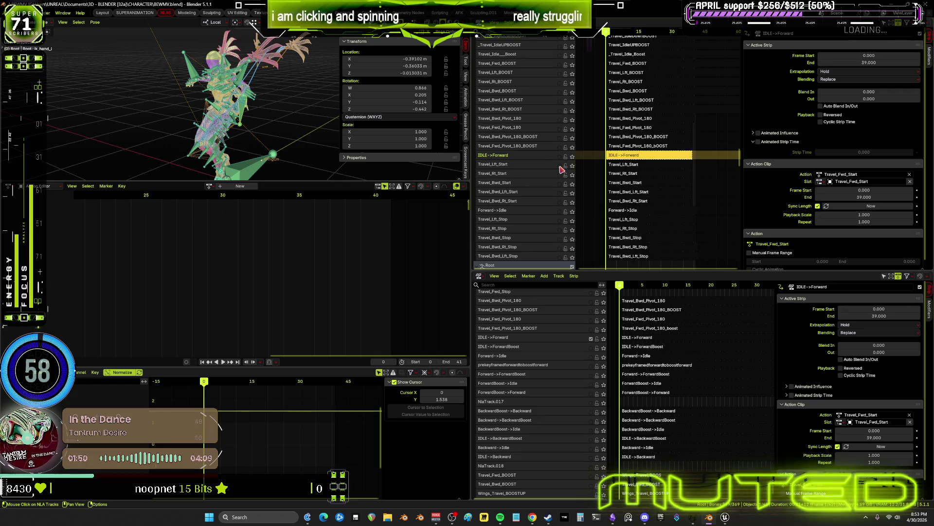
- Select the Travel_Lft_Start strip and scrub frames 0–39 to preview its motion
{"action": "left_click", "coordinate": [623, 166]}
{"action": "left_click_drag", "start_coordinate": [609, 34], "coordinate": [661, 56]}
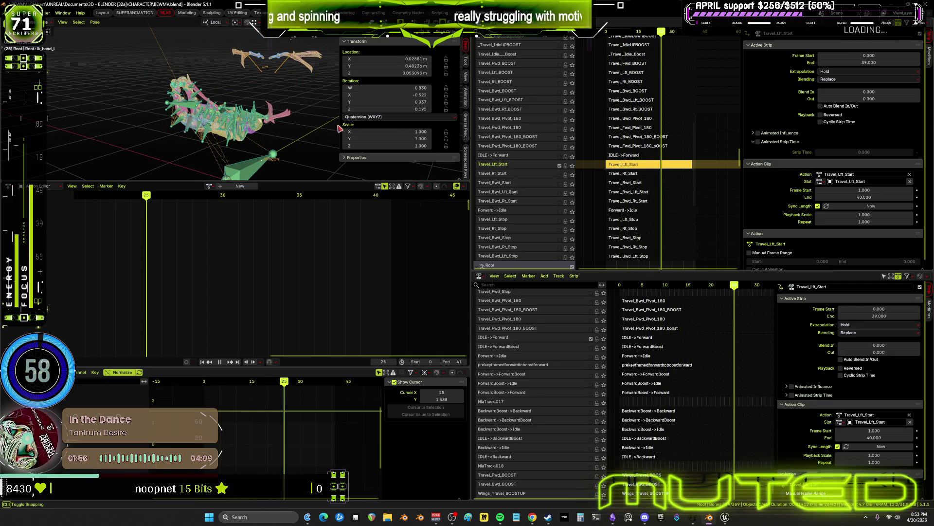
{"action": "mouse_move", "coordinate": [298, 146]}
{"action": "middle_mouse_down"}
{"action": "mouse_move", "coordinate": [328, 116]}
{"action": "mouse_move", "coordinate": [313, 141]}
{"action": "middle_mouse_up"}
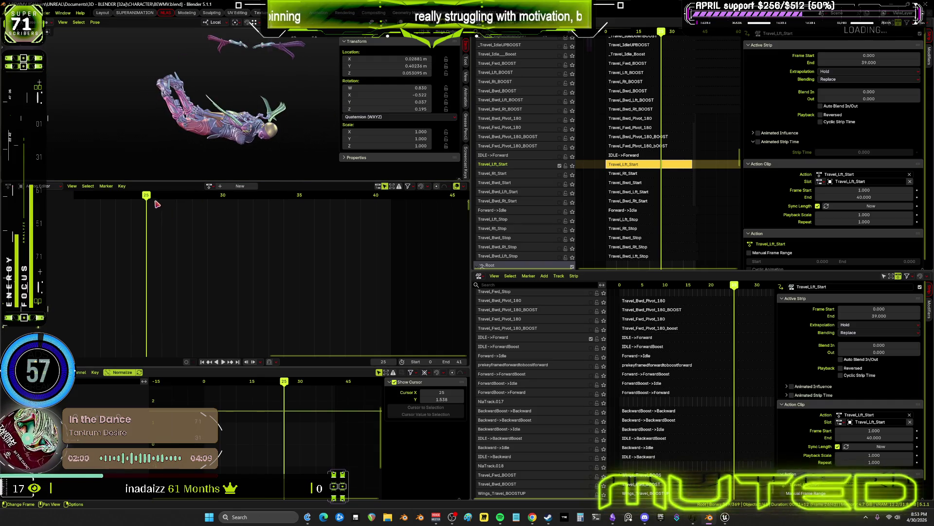
{"action": "left_click_drag", "start_coordinate": [157, 197], "coordinate": [223, 195]}
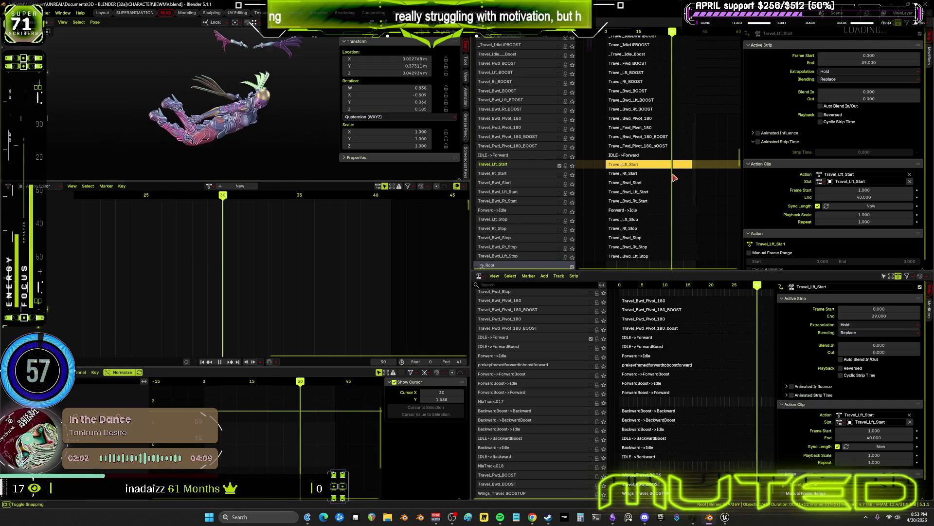
{"action": "left_click_drag", "start_coordinate": [675, 34], "coordinate": [695, 47]}
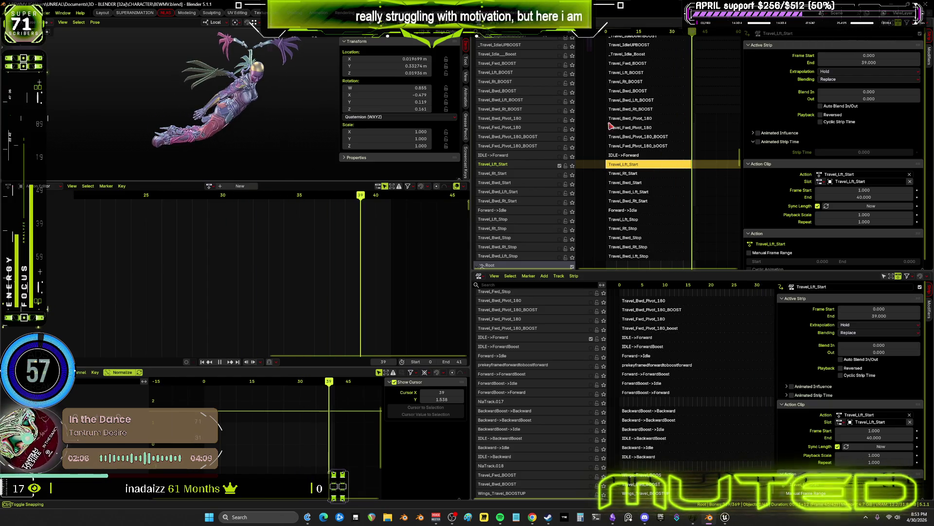
{"action": "left_click", "coordinate": [610, 33]}
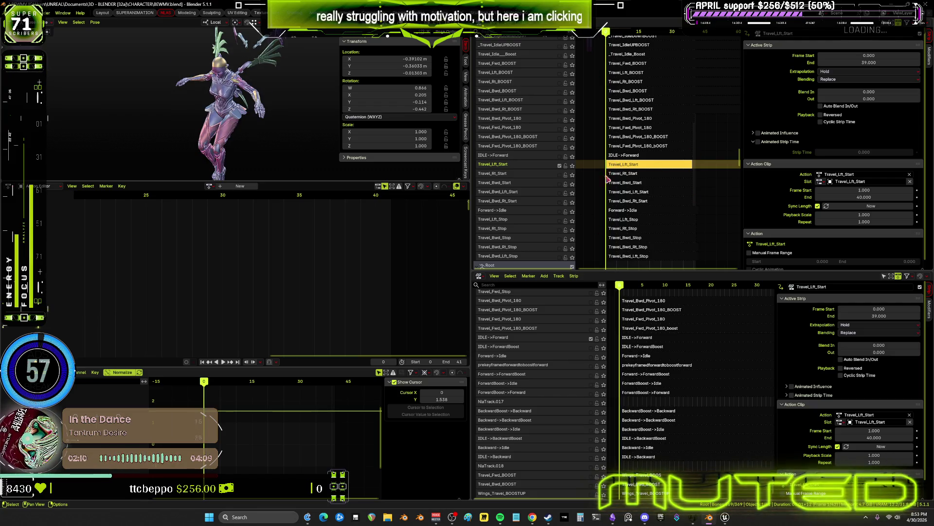
- Bake the Travel_Lft_Start action over frames 0 to 39 with the left thigh bone selected
{"action": "key", "text": "Tab"}
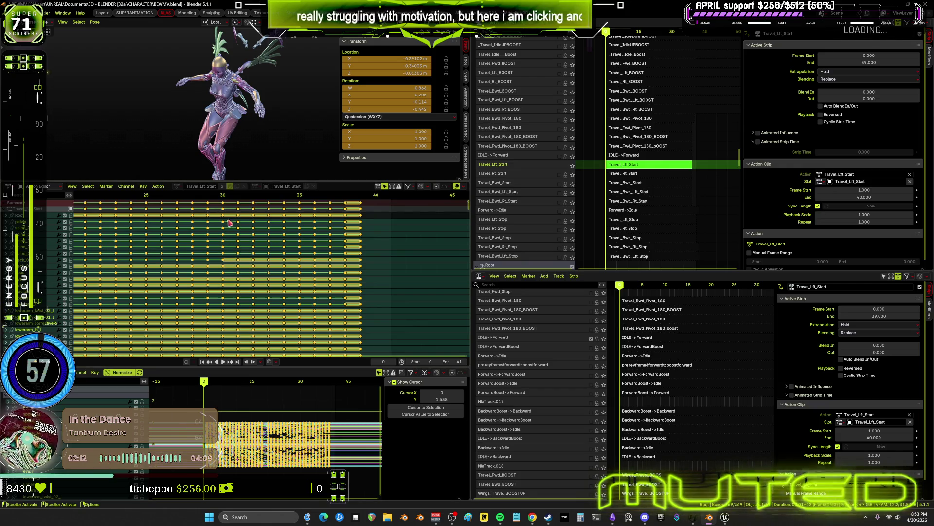
{"action": "key", "text": "shift+alt+z"}
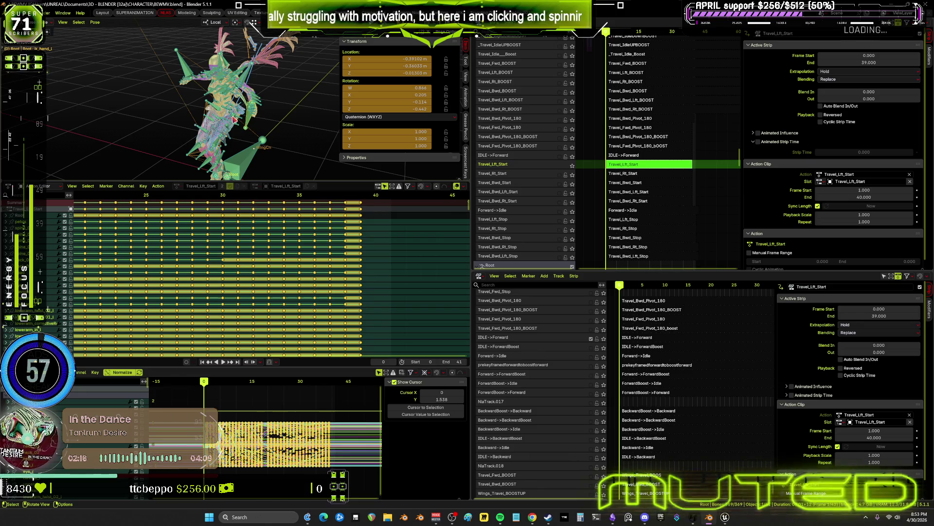
{"action": "left_click", "coordinate": [235, 119]}
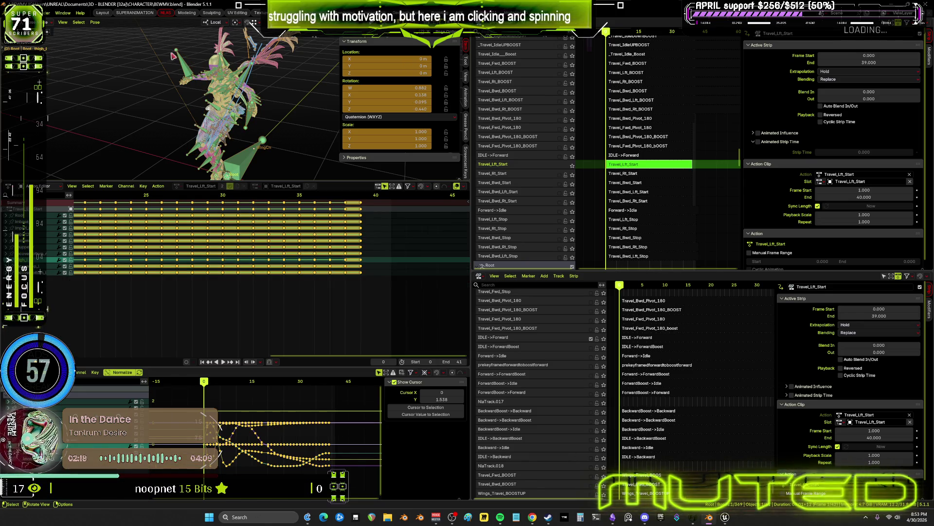
{"action": "left_click", "coordinate": [96, 23]}
{"action": "mouse_move", "coordinate": [116, 62]}
{"action": "left_click", "coordinate": [185, 100]}
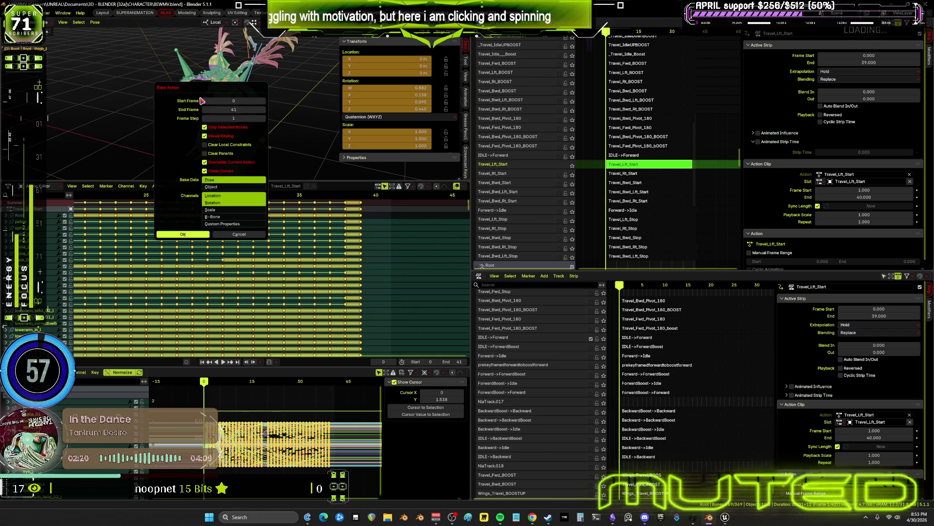
{"action": "left_click", "coordinate": [227, 109]}
{"action": "type", "text": "39"}
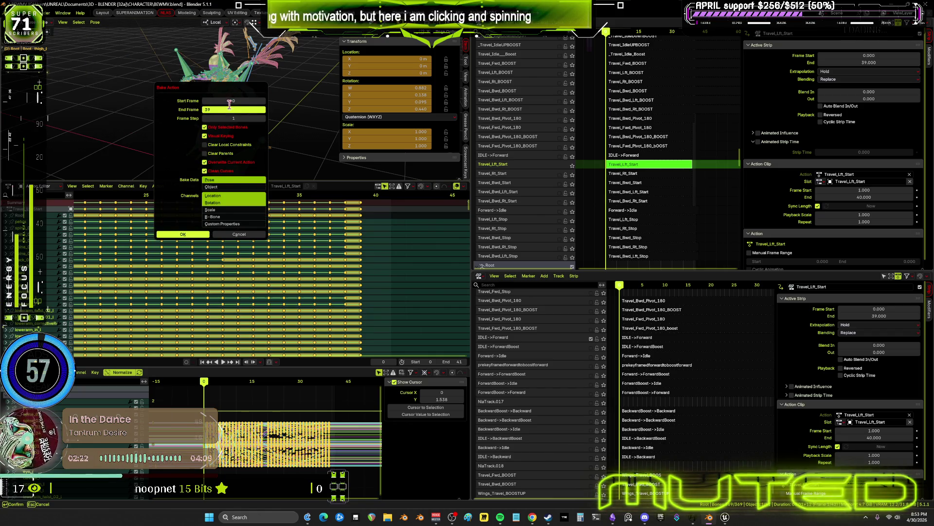
{"action": "key", "text": "Return"}
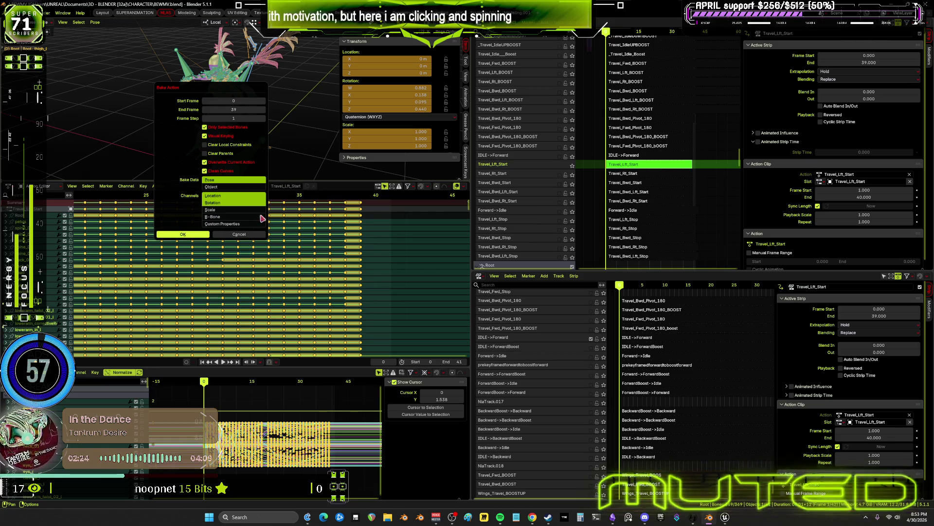
{"action": "key", "text": "Return"}
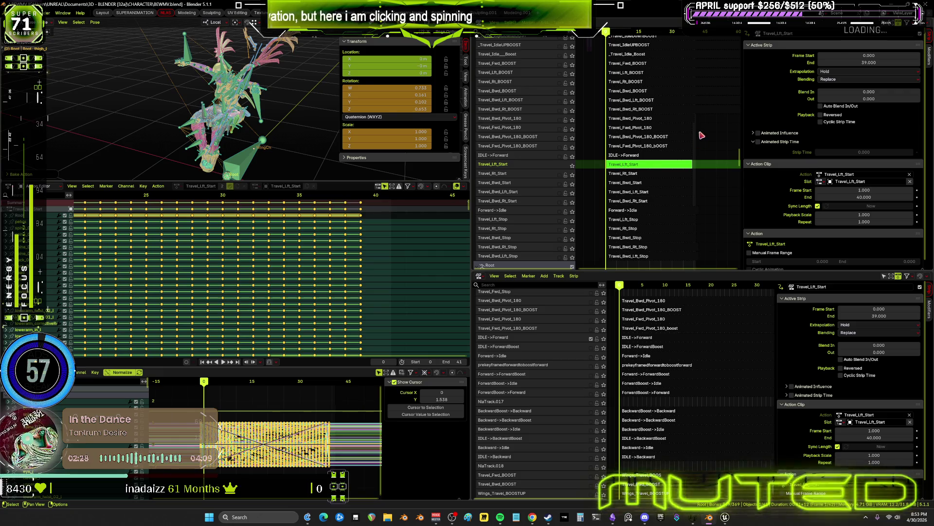
- Leave tweak mode and set the Travel_Lft_Start strip to span frames 0 to 39
{"action": "key", "text": "Tab"}
{"action": "left_click", "coordinate": [864, 55]}
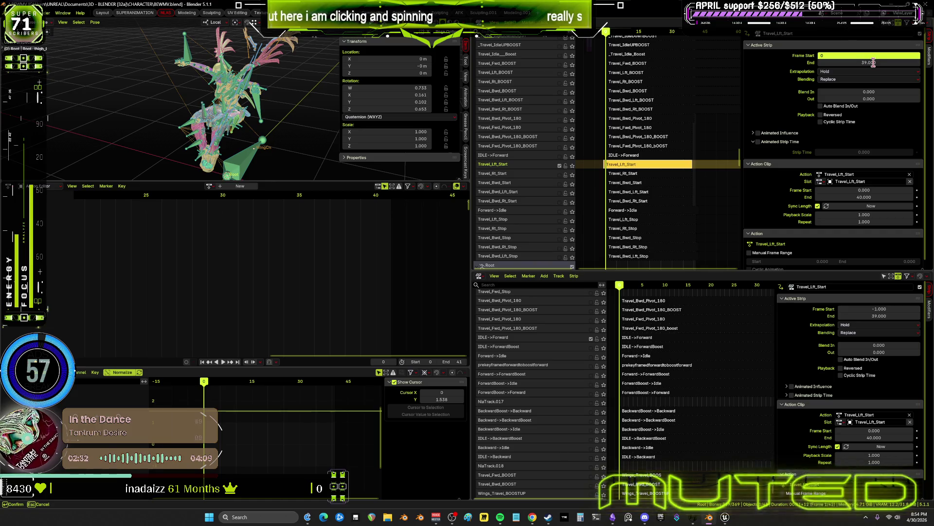
{"action": "left_click", "coordinate": [874, 63]}
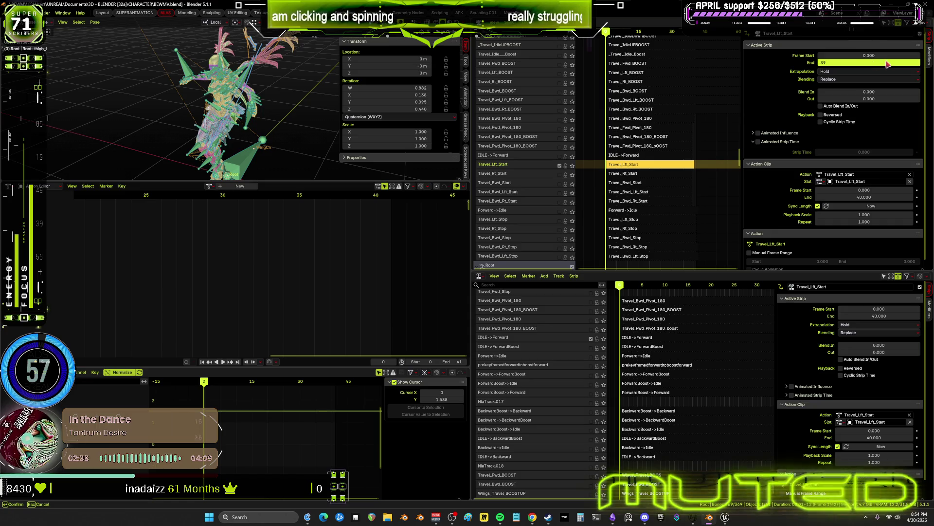
{"action": "key", "text": "Return"}
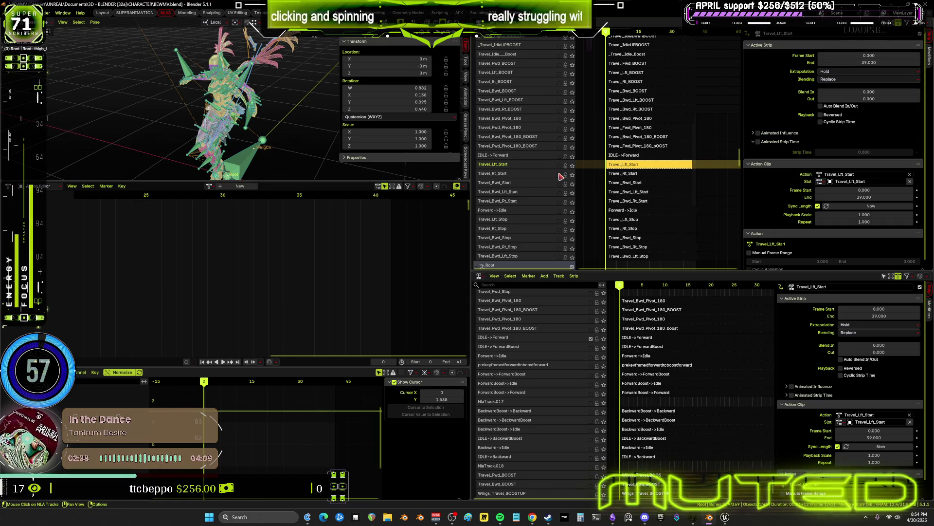
{"action": "left_click", "coordinate": [561, 175]}
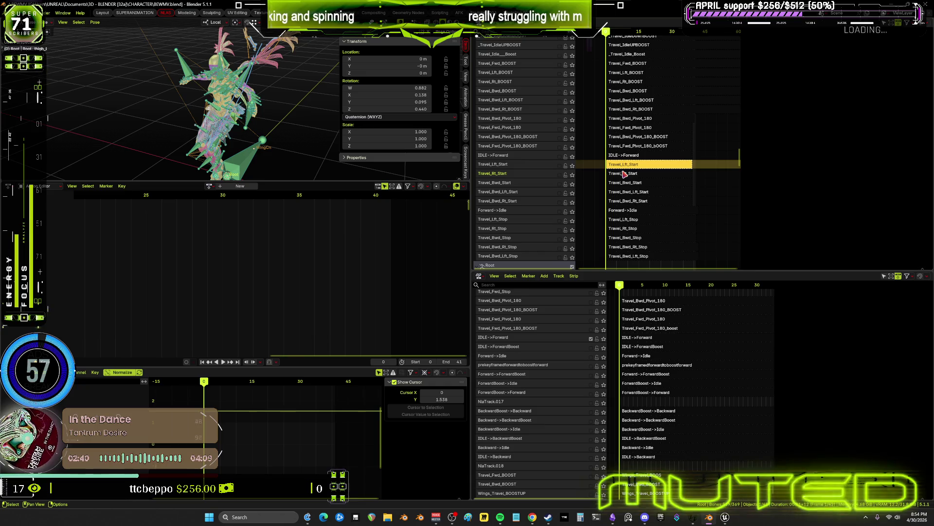
- Bake the Travel_Rt_Start strip's action over frames 0 to 39 in tweak mode
{"action": "left_click", "coordinate": [624, 173]}
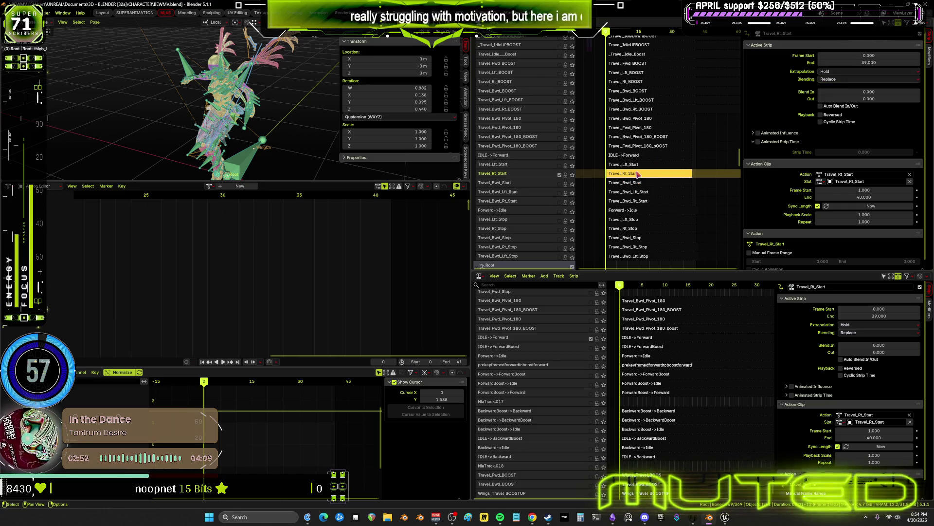
{"action": "key", "text": "Tab"}
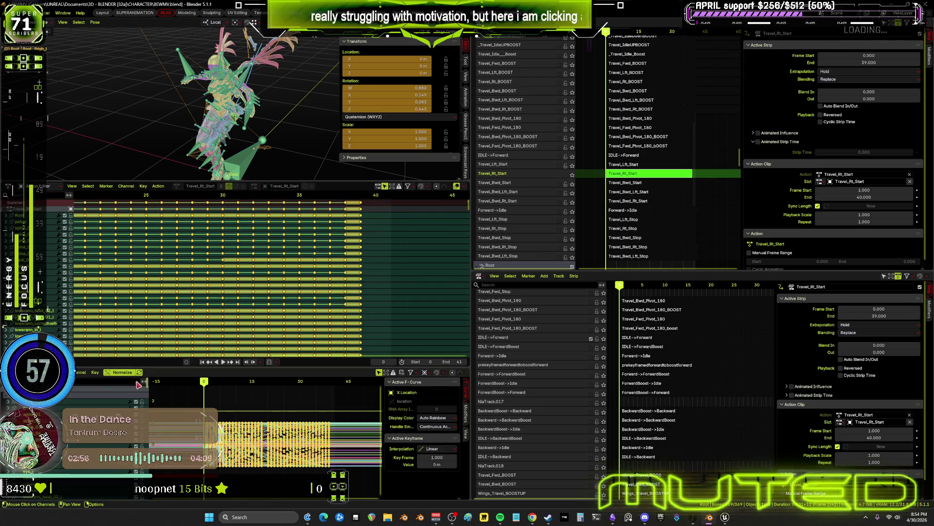
{"action": "left_click", "coordinate": [95, 22]}
{"action": "mouse_move", "coordinate": [155, 62]}
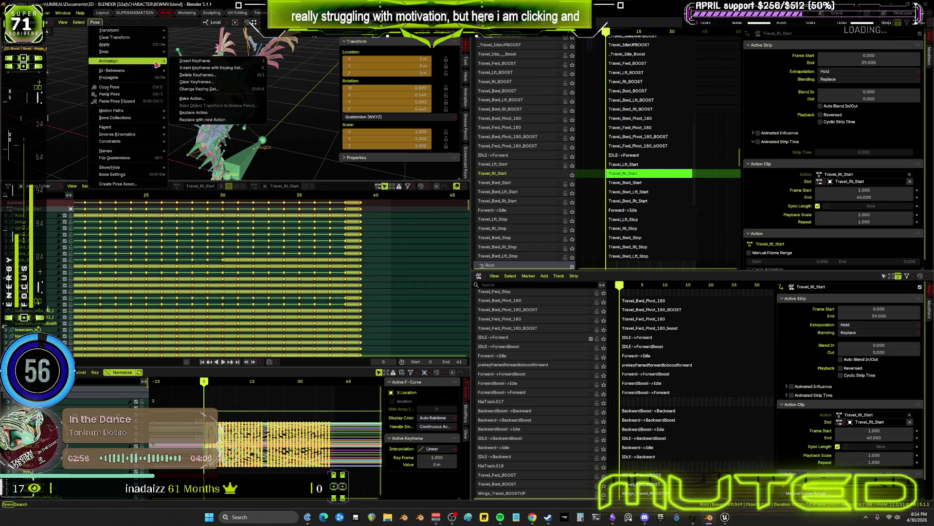
{"action": "left_click", "coordinate": [240, 100]}
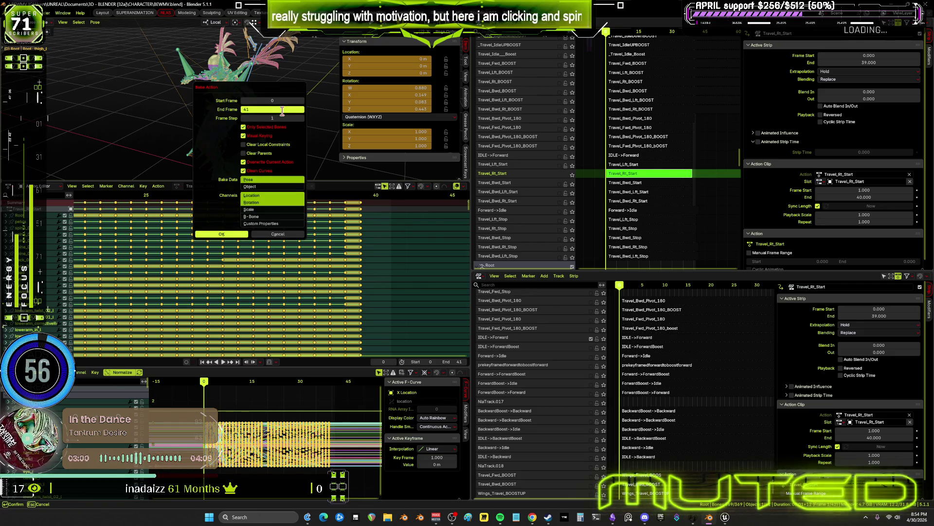
{"action": "type", "text": "39"}
{"action": "key", "text": "Return"}
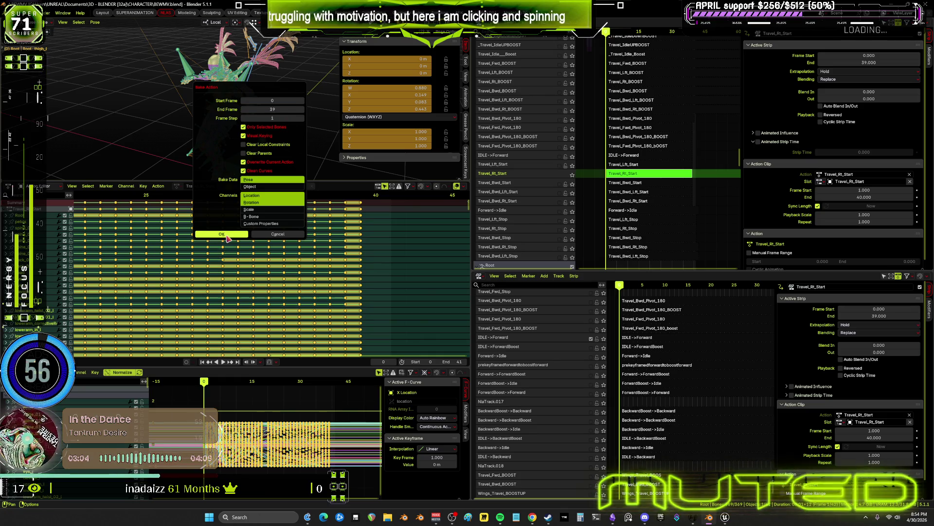
{"action": "left_click", "coordinate": [227, 237]}
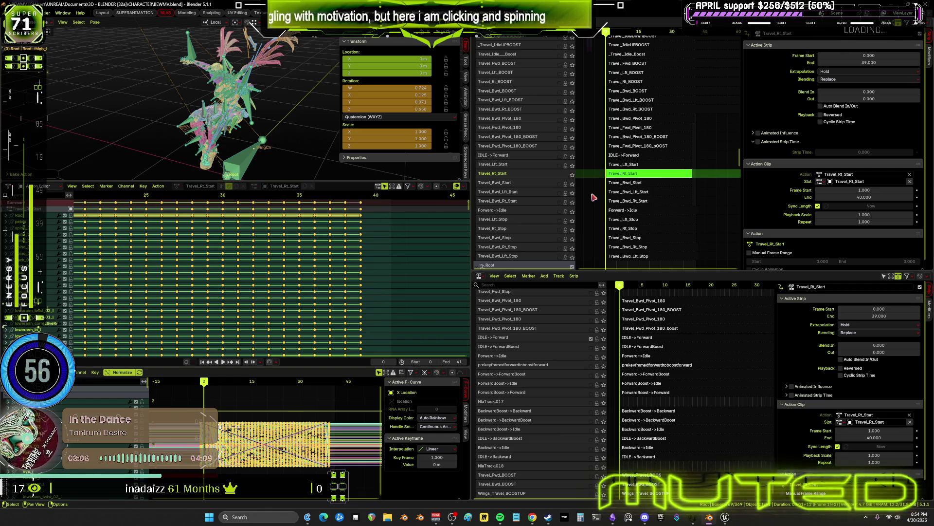
- Leave tweak mode and keep the Travel_Rt_Start strip spanning frames 0 to 39
{"action": "key", "text": "Tab"}
{"action": "left_click_drag", "start_coordinate": [866, 56], "coordinate": [858, 55]}
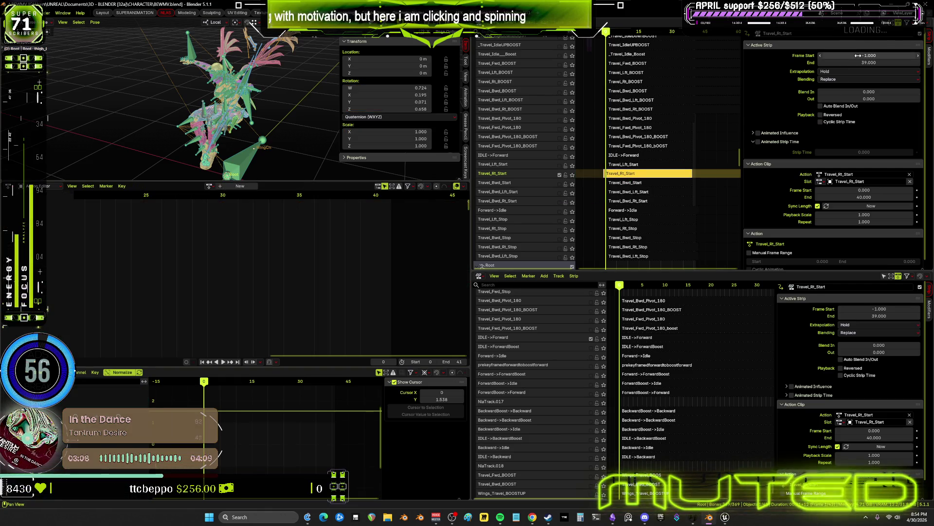
{"action": "key", "text": "ctrl+z"}
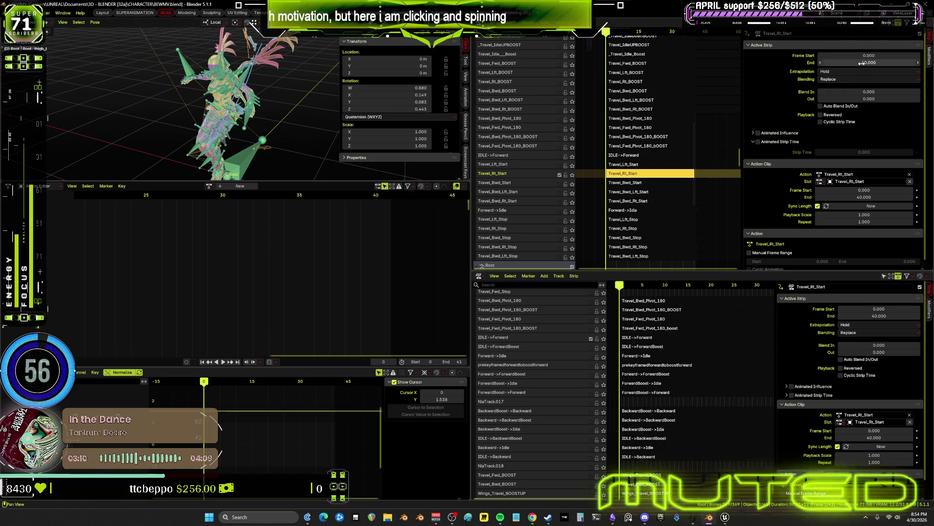
{"action": "left_click", "coordinate": [861, 63]}
{"action": "type", "text": "39.000"}
{"action": "key", "text": "Return"}
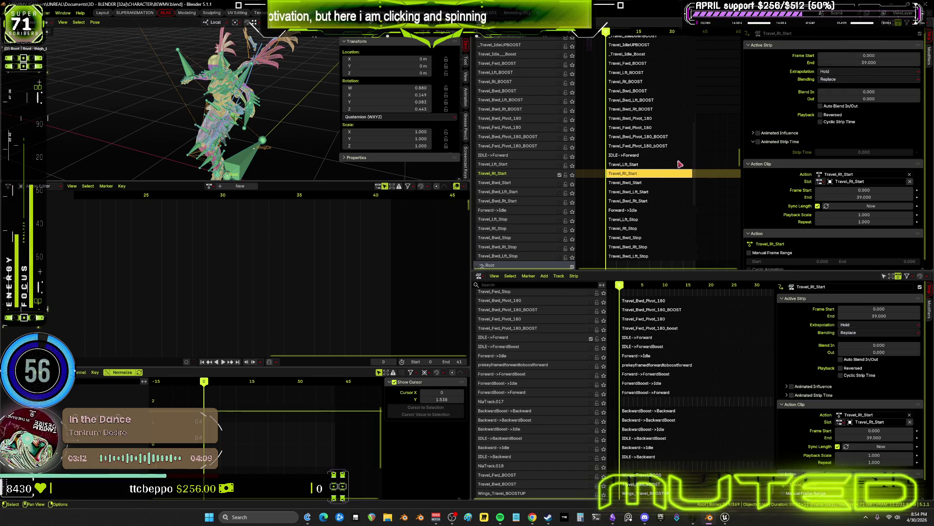
- Play back the baked Travel_Rt_Start motion to check it
{"action": "left_click", "coordinate": [560, 184]}
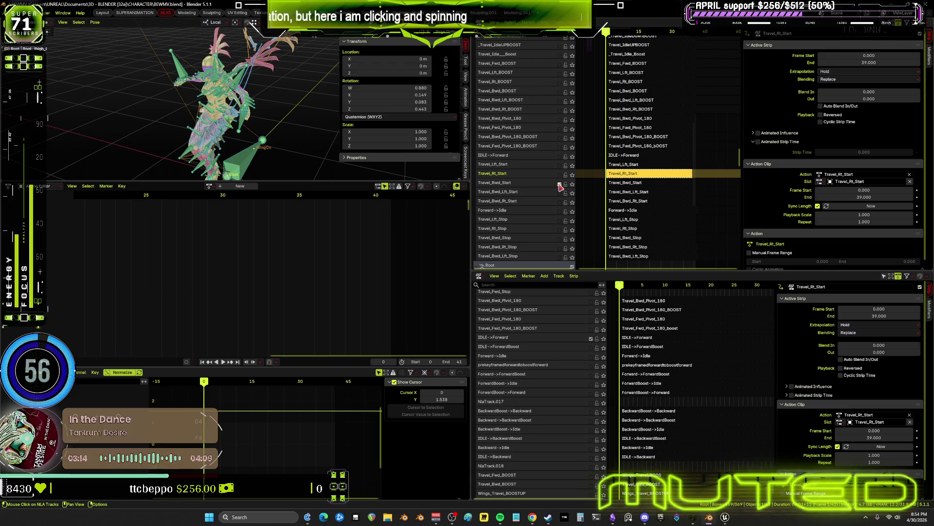
{"action": "left_click", "coordinate": [224, 362]}
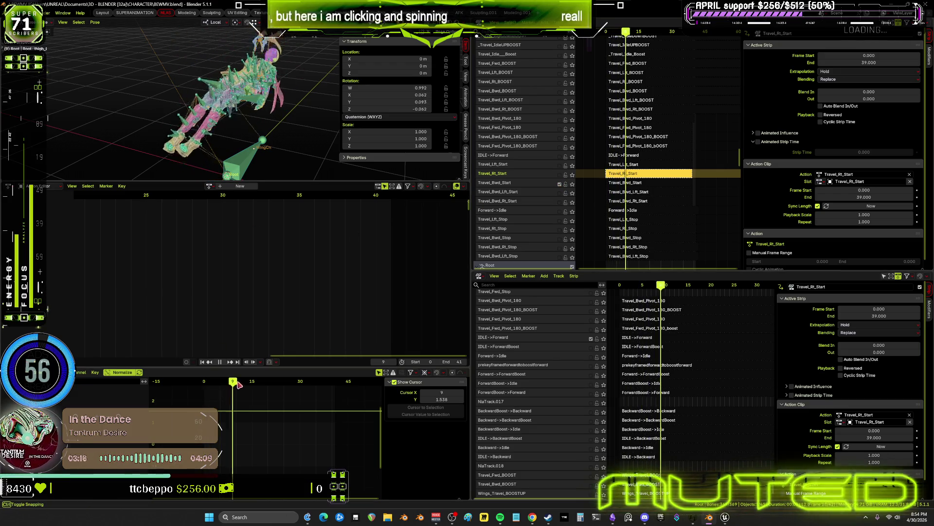
{"action": "key", "text": "space"}
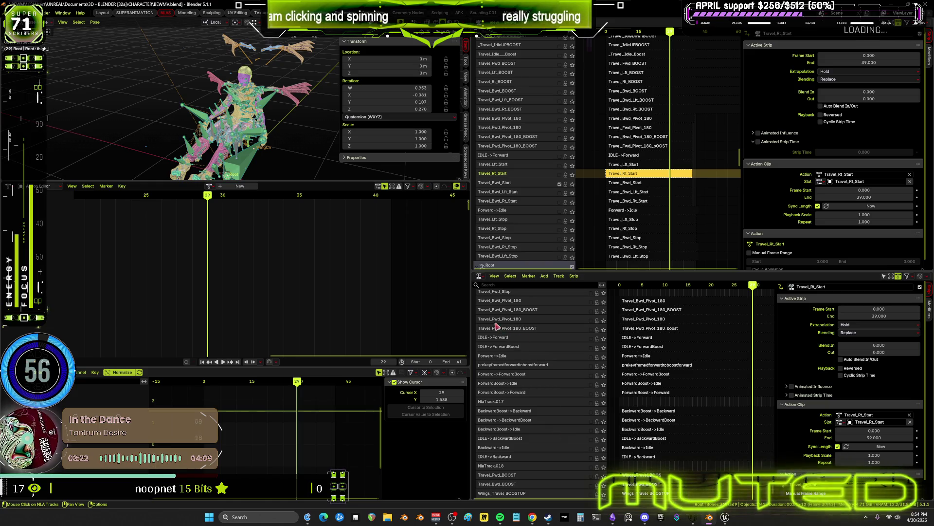
{"action": "middle_click_drag", "start_coordinate": [537, 367], "coordinate": [529, 325]}
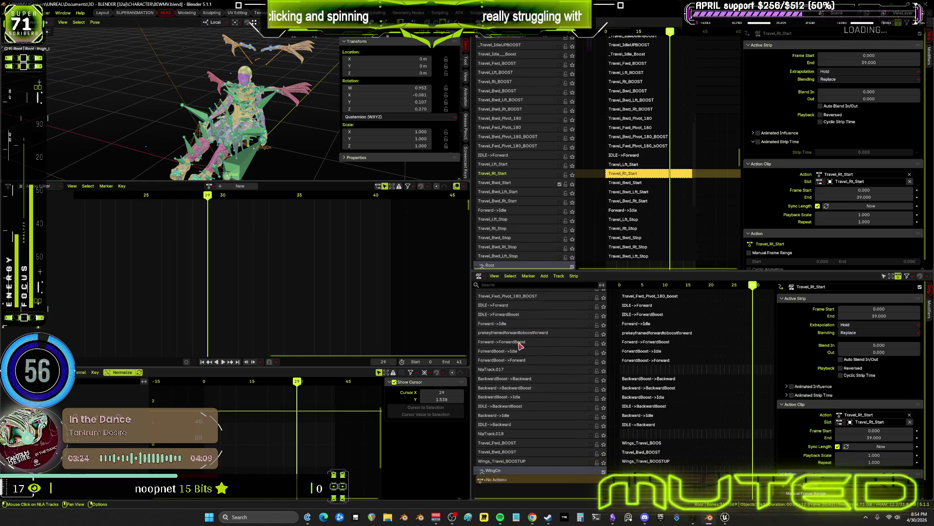
- Turn on the IDLE->Backward track and watch its playback in an enlarged, overlay-free viewport
{"action": "left_click", "coordinate": [591, 426]}
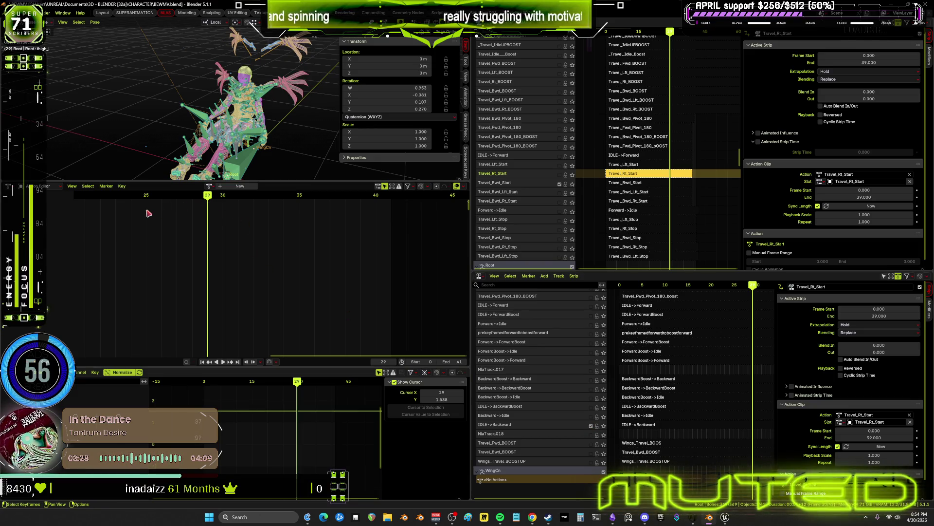
{"action": "mouse_move", "coordinate": [218, 383]}
{"action": "left_mouse_down"}
{"action": "mouse_move", "coordinate": [204, 383]}
{"action": "mouse_move", "coordinate": [329, 382]}
{"action": "left_mouse_up"}
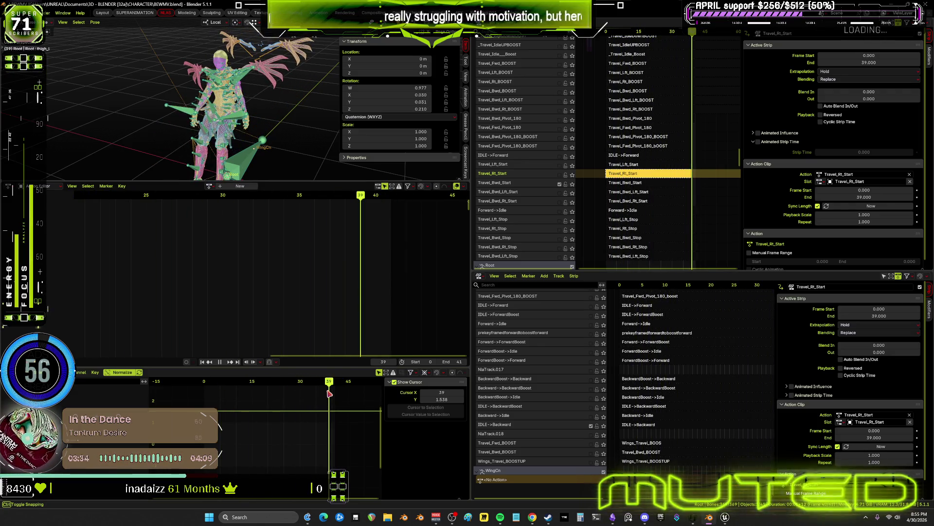
{"action": "mouse_move", "coordinate": [222, 128]}
{"action": "middle_mouse_down"}
{"action": "mouse_move", "coordinate": [146, 93]}
{"action": "mouse_move", "coordinate": [73, 83]}
{"action": "middle_mouse_up"}
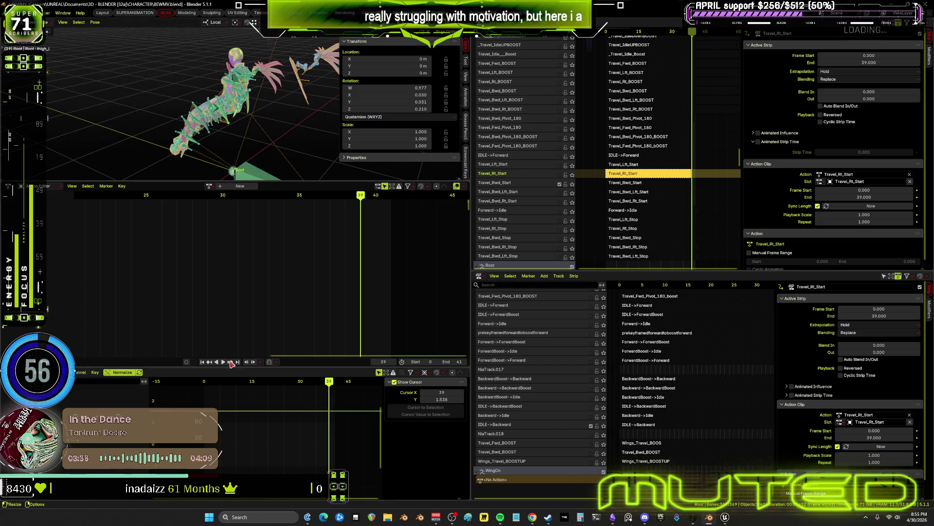
{"action": "key", "text": "ctrl+space"}
{"action": "key", "text": "shift+alt+z"}
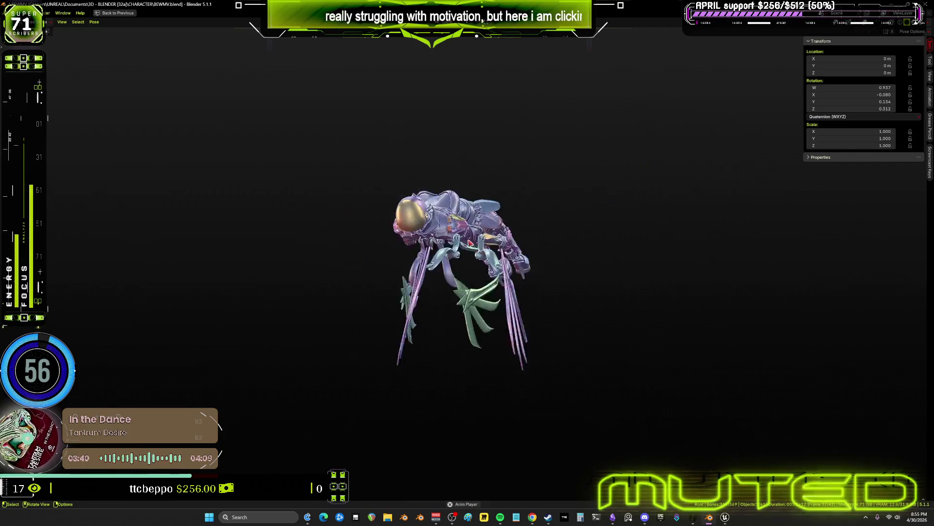
{"action": "key", "text": "ctrl+space"}
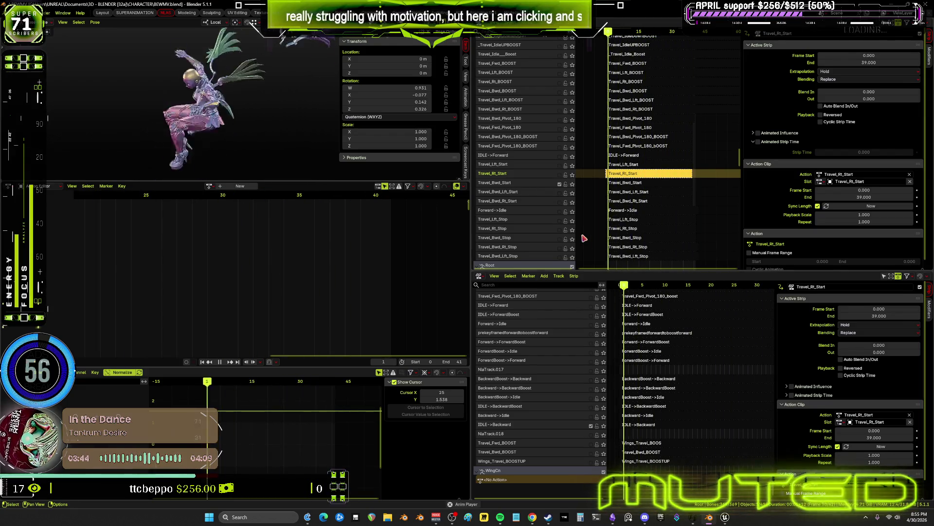
{"action": "left_click", "coordinate": [220, 362]}
{"action": "key", "text": "space"}
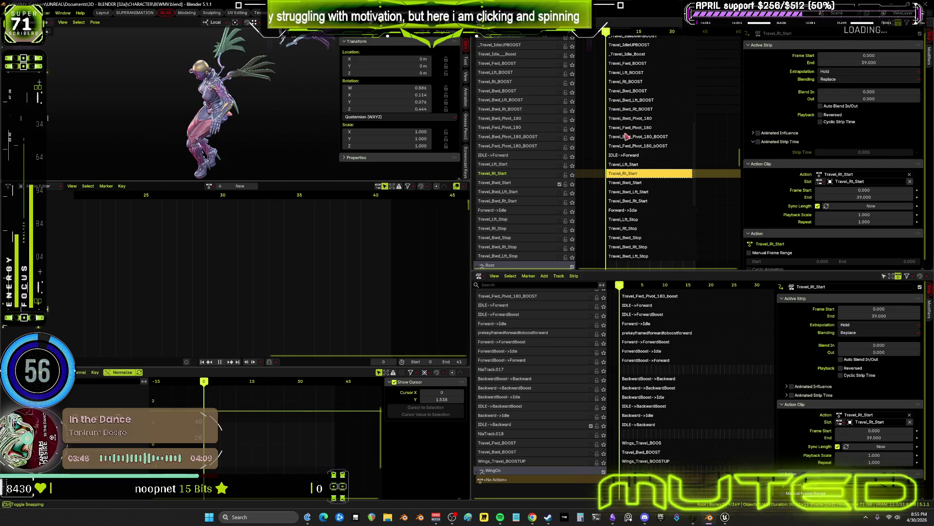
{"action": "left_click", "coordinate": [632, 183]}
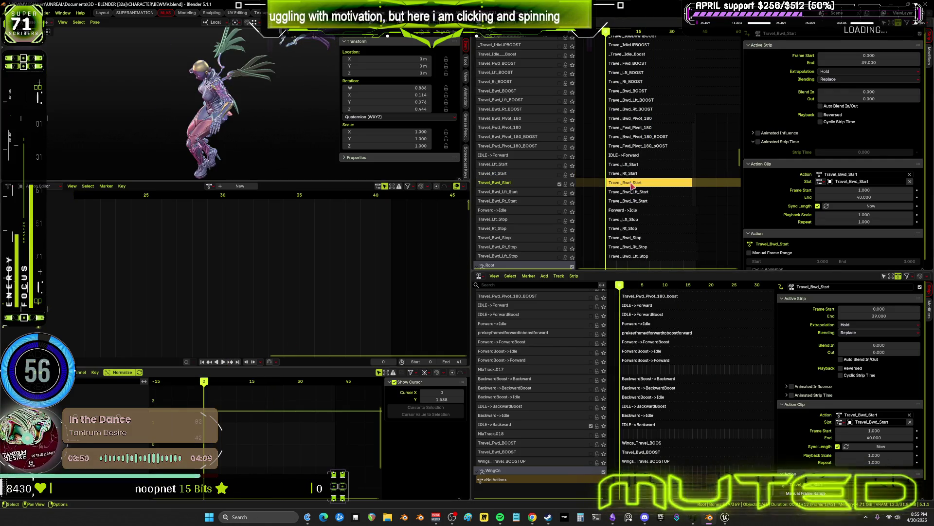
- Enter tweak mode on Travel_Bwd_Start and select all the rig's bones
{"action": "key", "text": "Tab"}
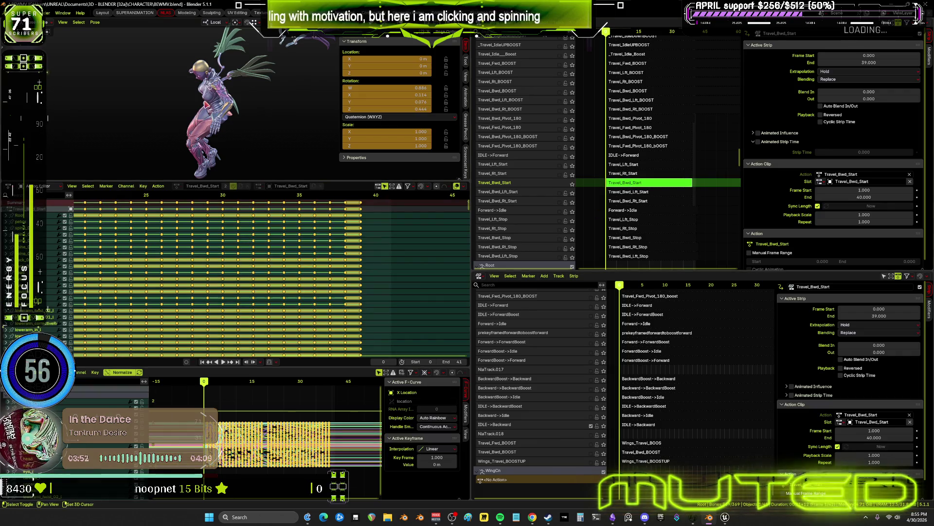
{"action": "middle_click_drag", "start_coordinate": [219, 112], "coordinate": [257, 118]}
{"action": "left_click", "coordinate": [257, 118]}
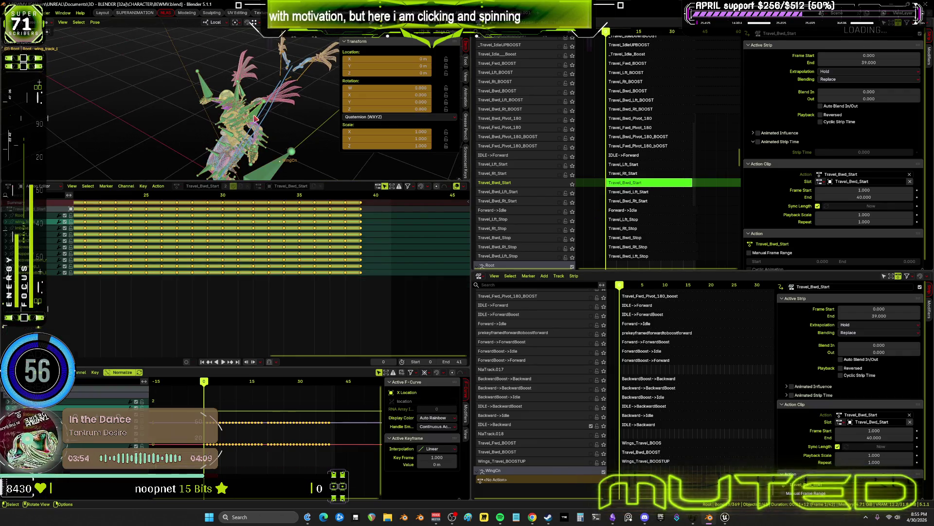
{"action": "key", "text": "a"}
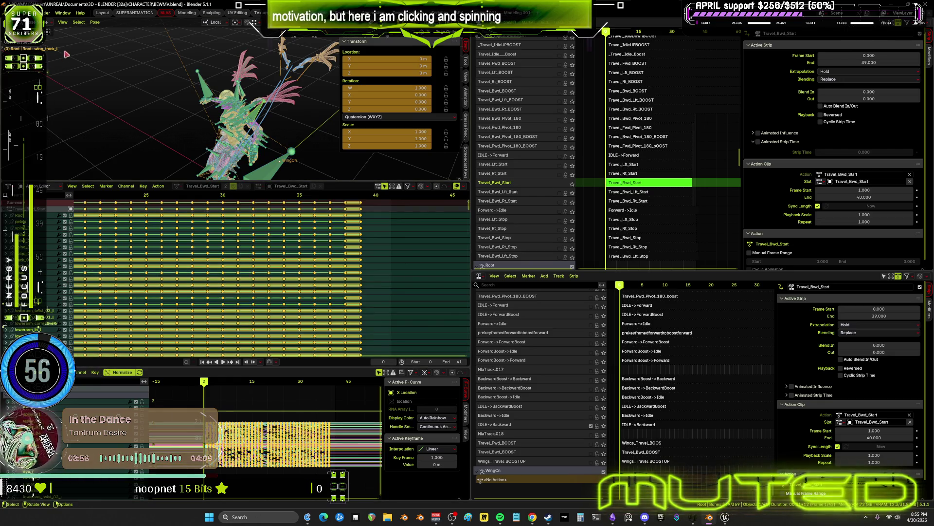
- Bake the Travel_Bwd_Start action over frames 0 to 39 and leave tweak mode
{"action": "left_click", "coordinate": [95, 22]}
{"action": "left_click", "coordinate": [95, 23]}
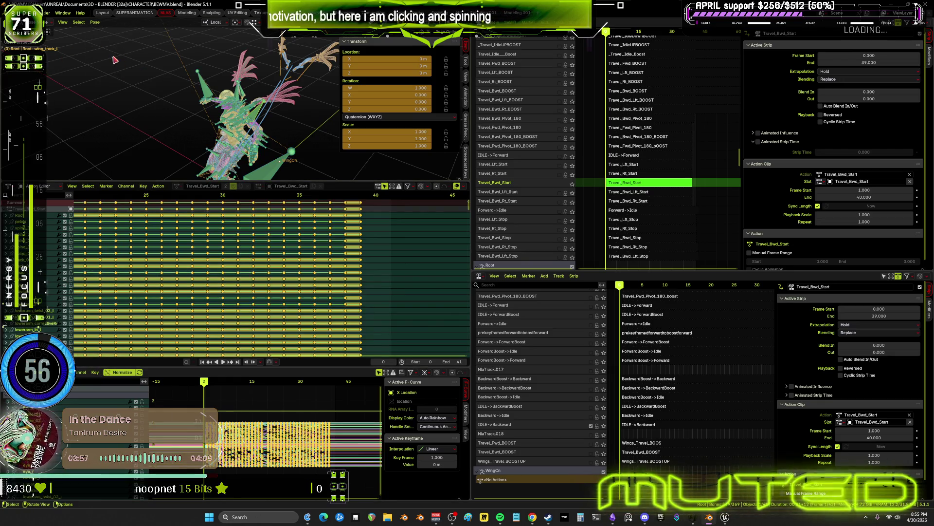
{"action": "left_click", "coordinate": [95, 22]}
{"action": "mouse_move", "coordinate": [119, 63]}
{"action": "left_click", "coordinate": [205, 117]}
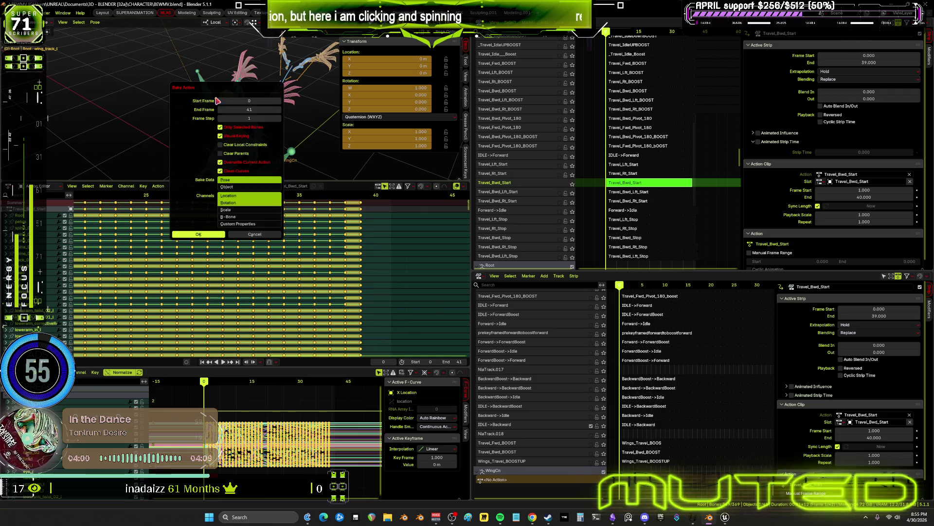
{"action": "left_click", "coordinate": [248, 110]}
{"action": "type", "text": "39"}
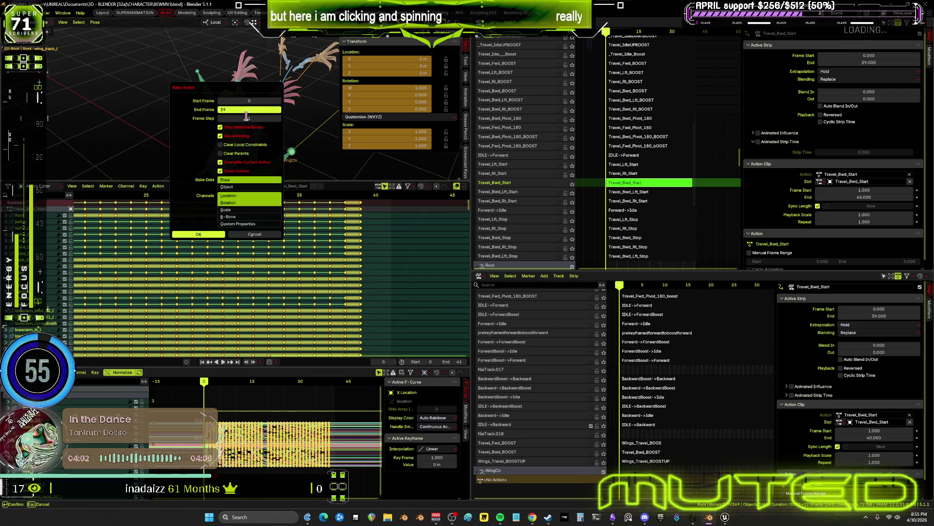
{"action": "key", "text": "Return"}
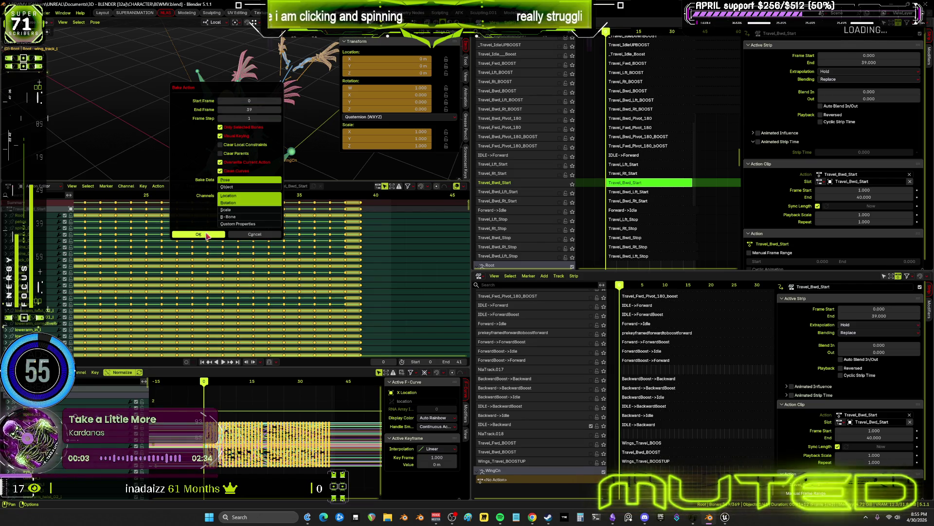
{"action": "left_click", "coordinate": [207, 235]}
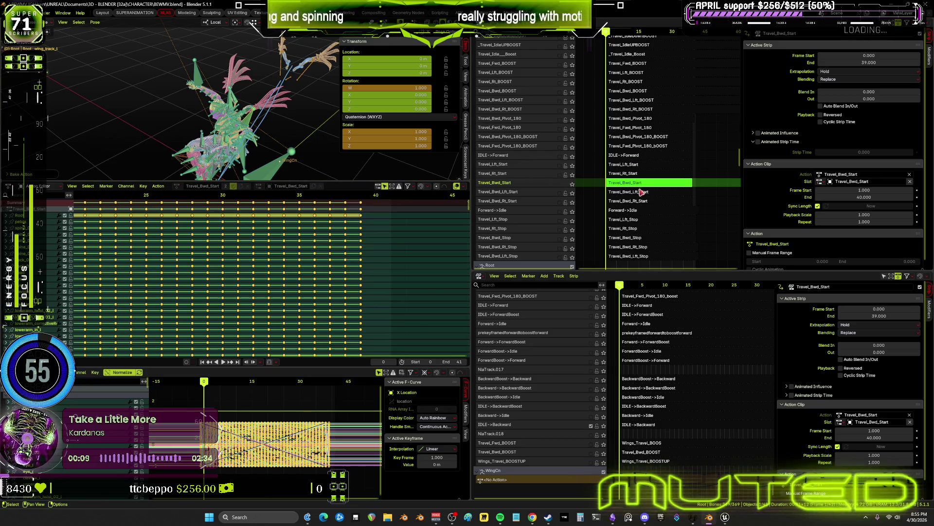
{"action": "key", "text": "Tab"}
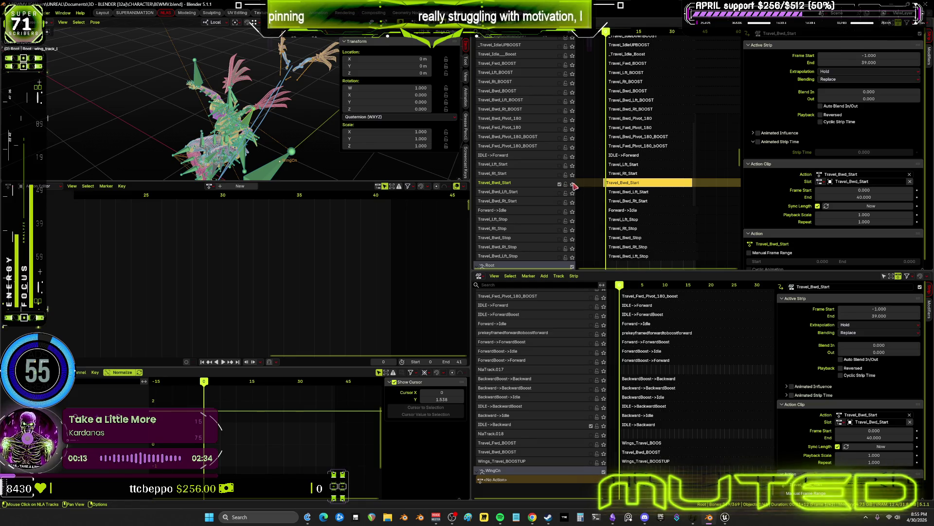
- Solo the Travel_Bwd_Start track and play back its baked animation
{"action": "left_click", "coordinate": [572, 184]}
{"action": "key", "text": "space"}
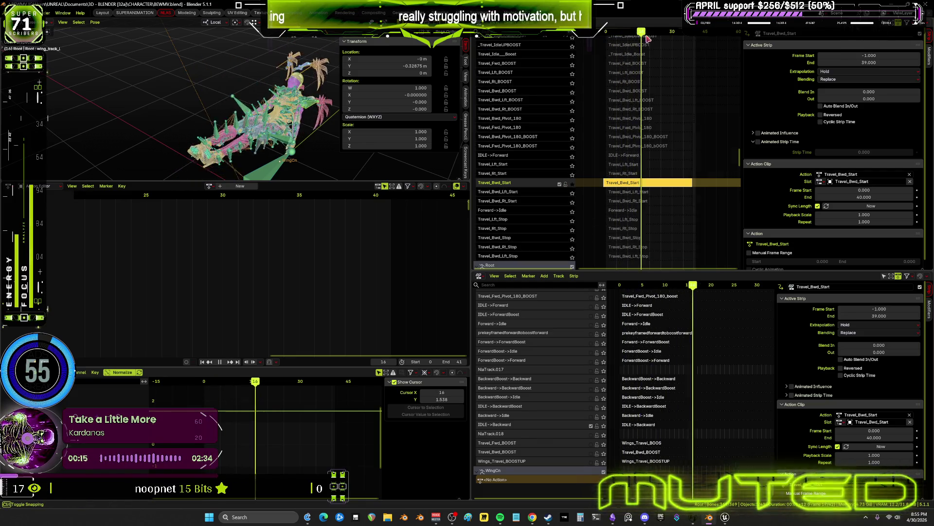
{"action": "key", "text": "space"}
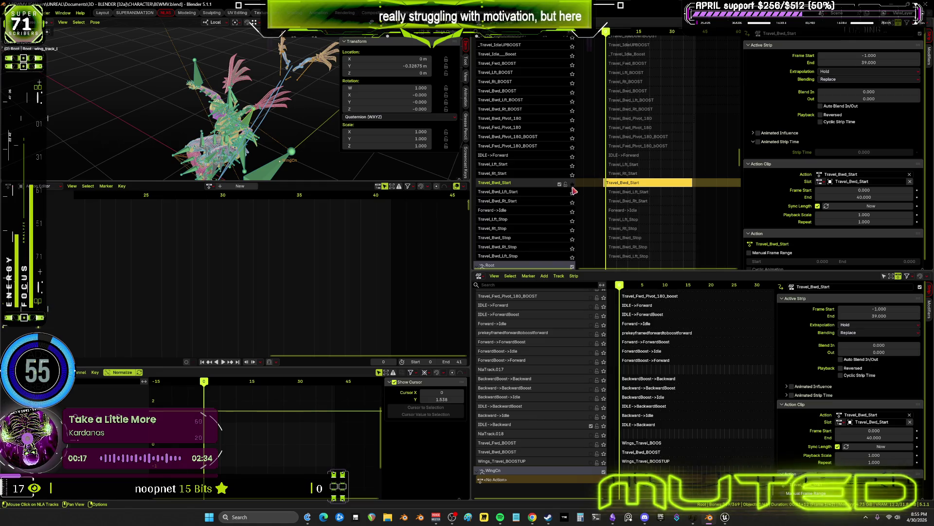
{"action": "left_click", "coordinate": [573, 184]}
- Set the Travel_Bwd_Start strip to start at frame 0 and end at 39
{"action": "left_click", "coordinate": [864, 56]}
{"action": "type", "text": "0"}
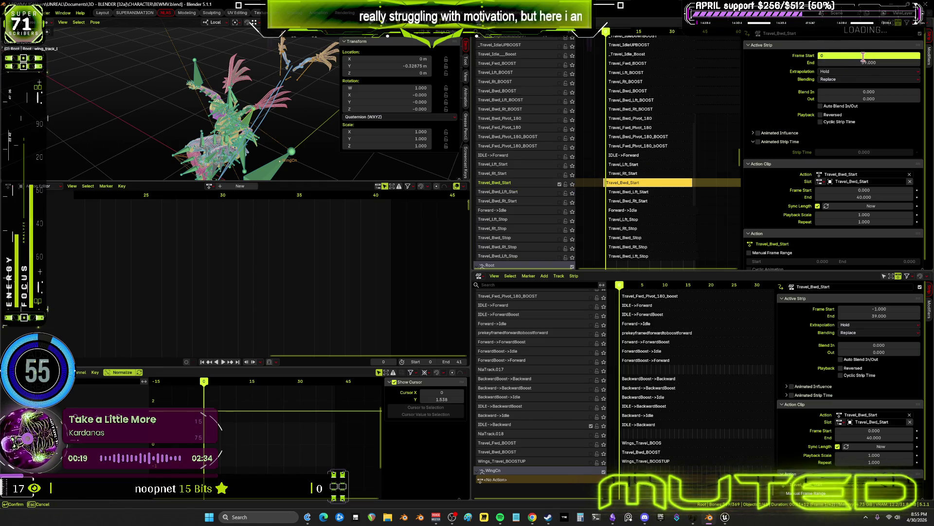
{"action": "key", "text": "Return"}
{"action": "left_click", "coordinate": [854, 63]}
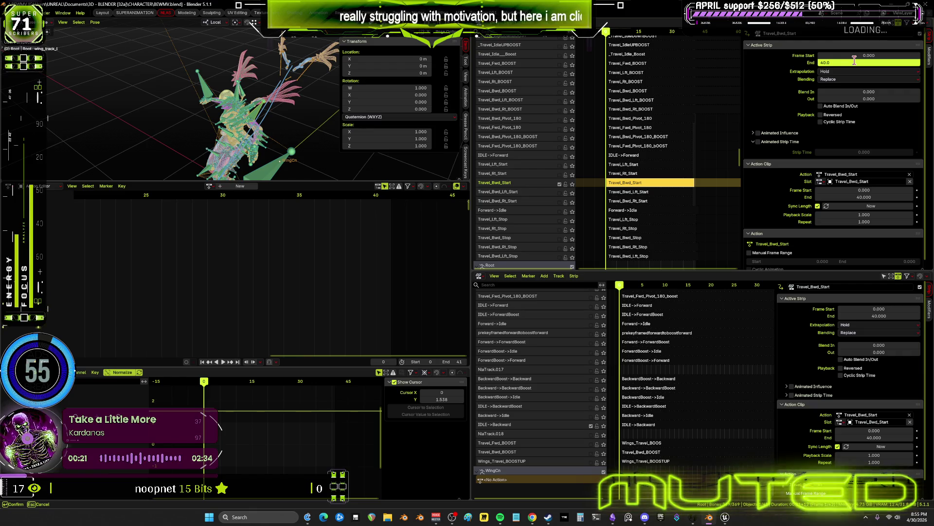
{"action": "type", "text": "39"}
{"action": "key", "text": "Return"}
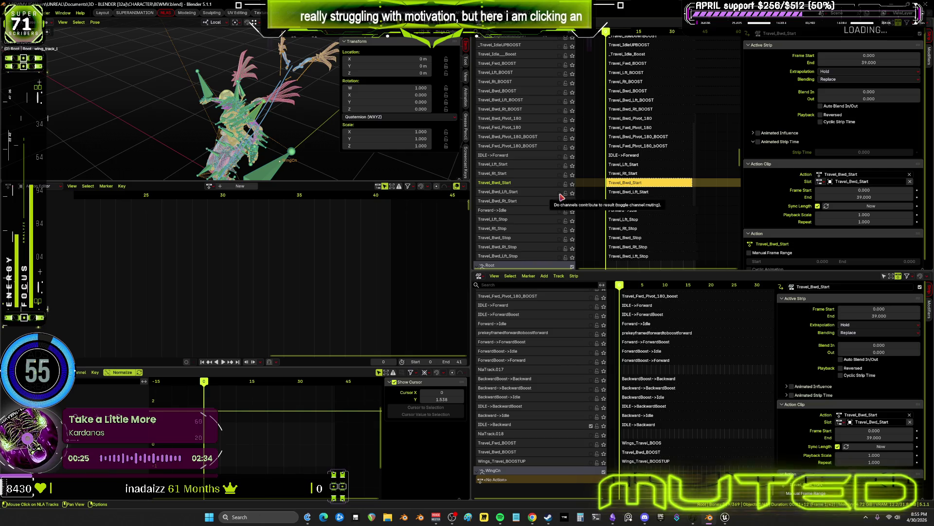
- Mute and unmute the Travel_Bwd_Start track, then select the Travel_Bwd_Lft_Start strip
{"action": "right_click", "coordinate": [559, 203]}
{"action": "left_click", "coordinate": [559, 202]}
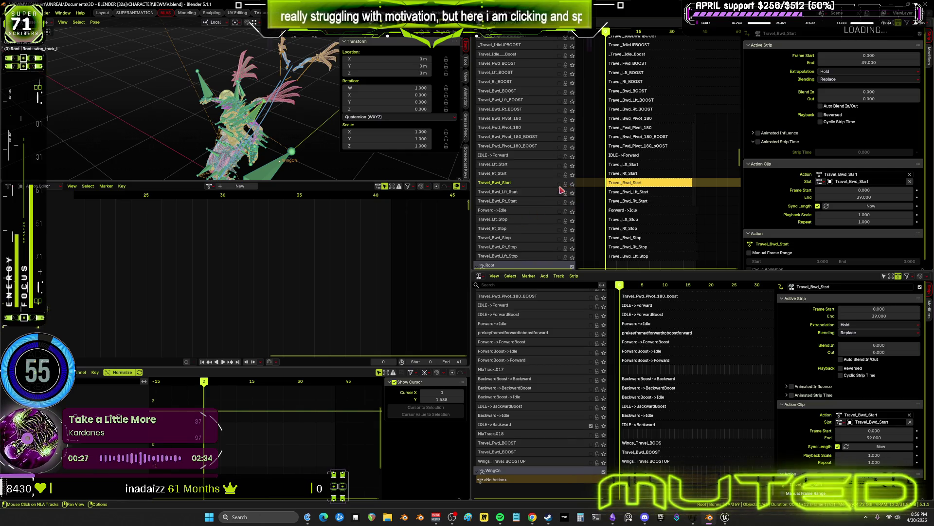
{"action": "left_click", "coordinate": [560, 184]}
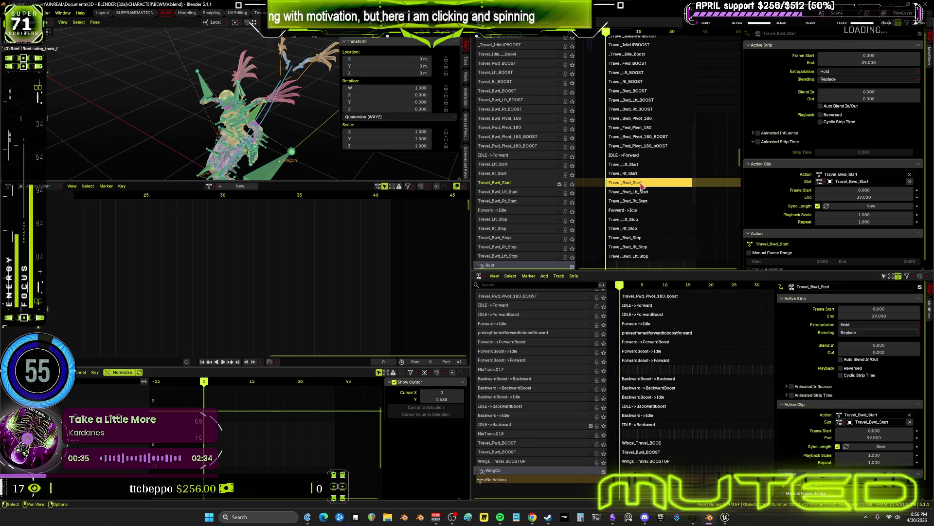
{"action": "left_click", "coordinate": [559, 185]}
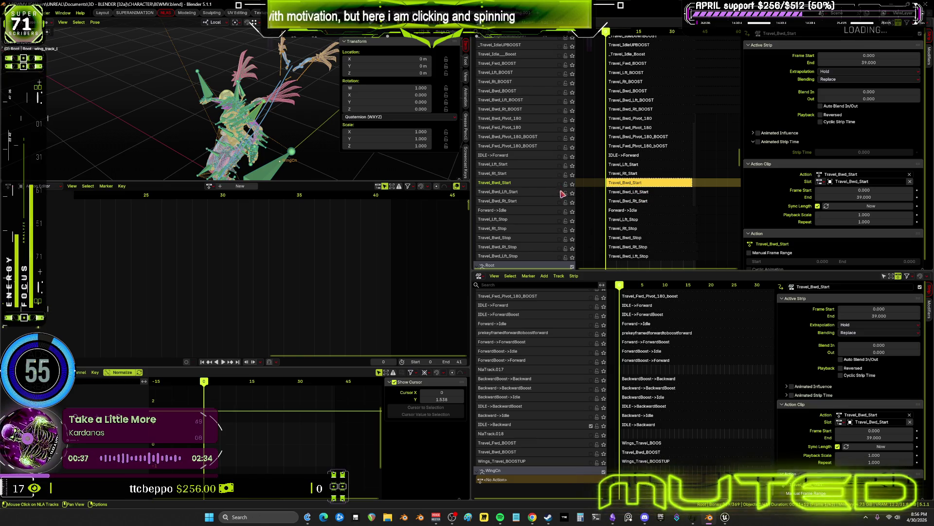
{"action": "left_click", "coordinate": [563, 197]}
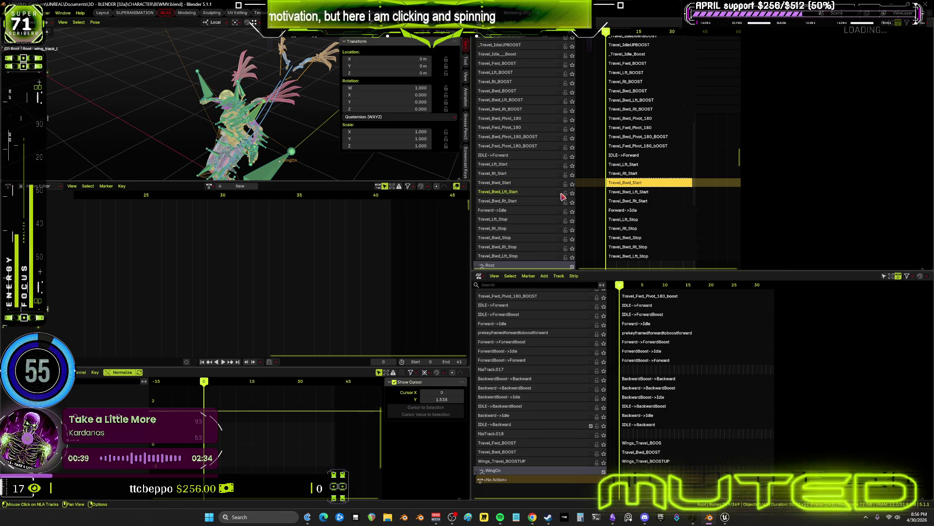
{"action": "left_click", "coordinate": [629, 192]}
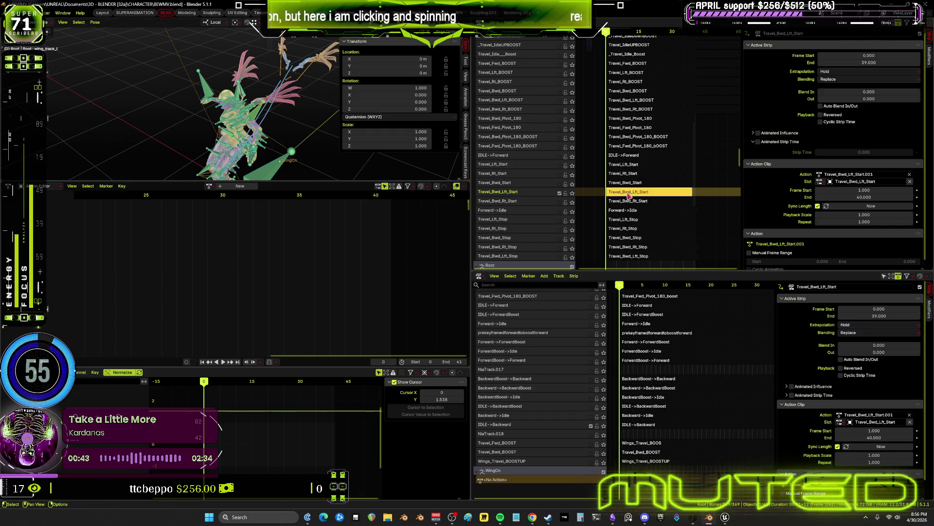
- Bake the Travel_Bwd_Lft_Start action over frames 0 to 39 in tweak mode
{"action": "key", "text": "Tab"}
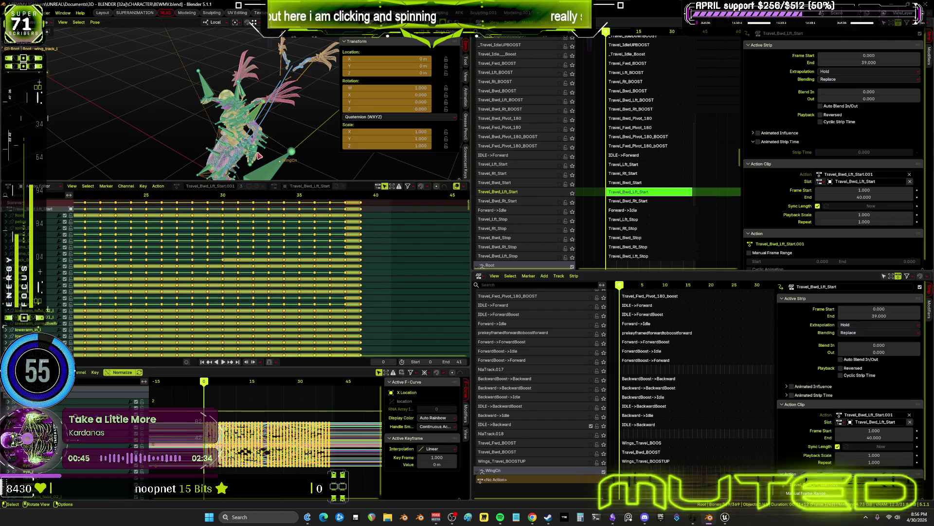
{"action": "left_click", "coordinate": [266, 149]}
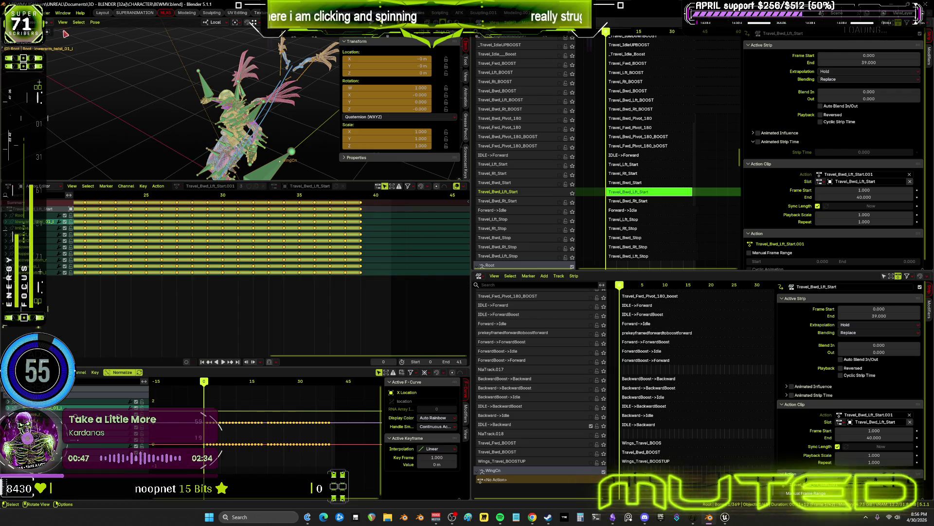
{"action": "left_click", "coordinate": [273, 154]}
{"action": "left_click", "coordinate": [95, 23]}
{"action": "mouse_move", "coordinate": [121, 60]}
{"action": "left_click", "coordinate": [214, 100]}
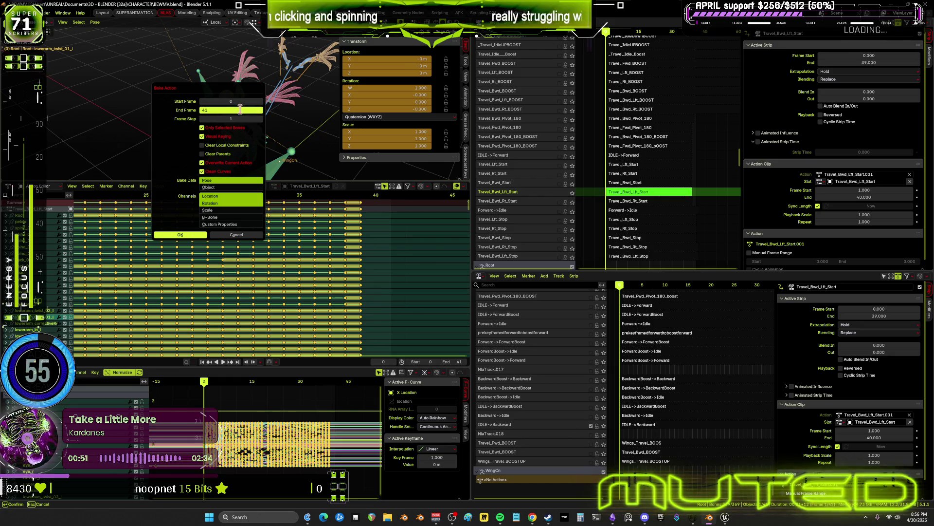
{"action": "type", "text": "39"}
{"action": "key", "text": "Return"}
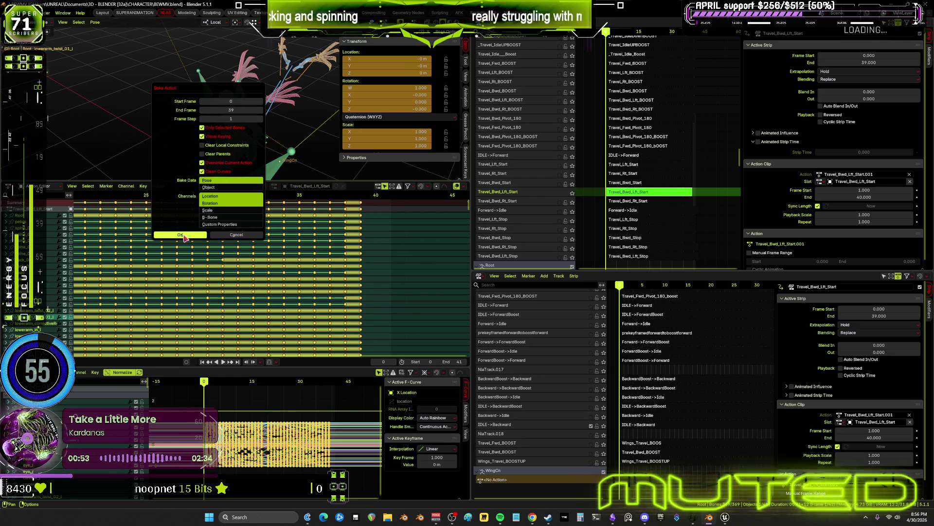
{"action": "left_click", "coordinate": [185, 236]}
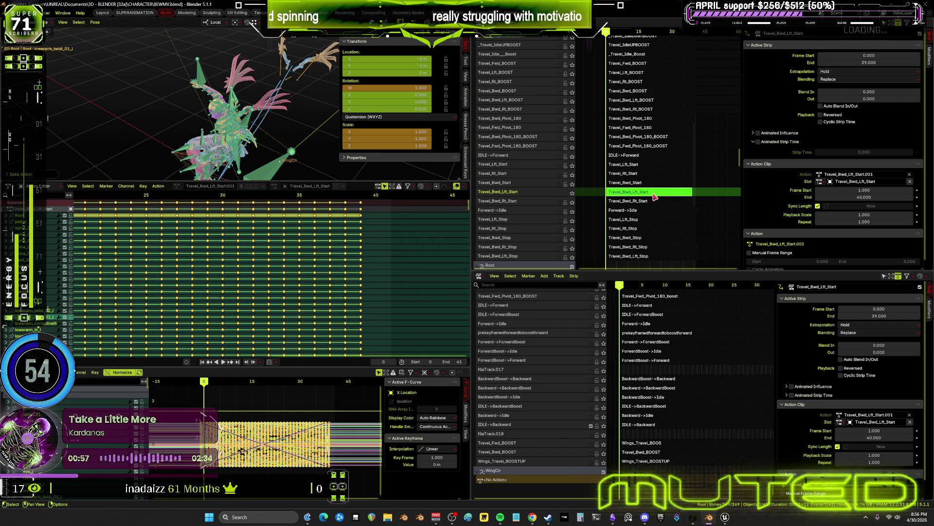
- Leave tweak mode and reset the Travel_Bwd_Lft_Start strip's start frame to 0
{"action": "key", "text": "Tab"}
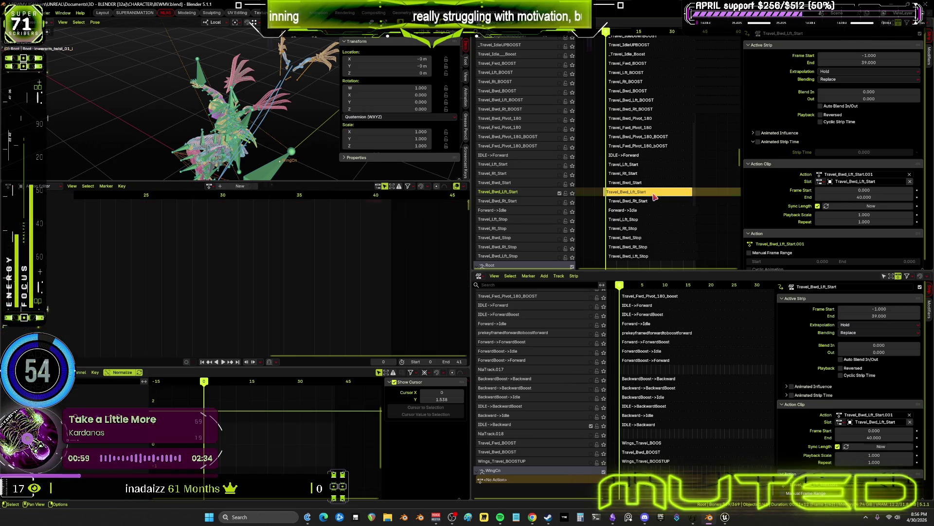
{"action": "left_click", "coordinate": [874, 55]}
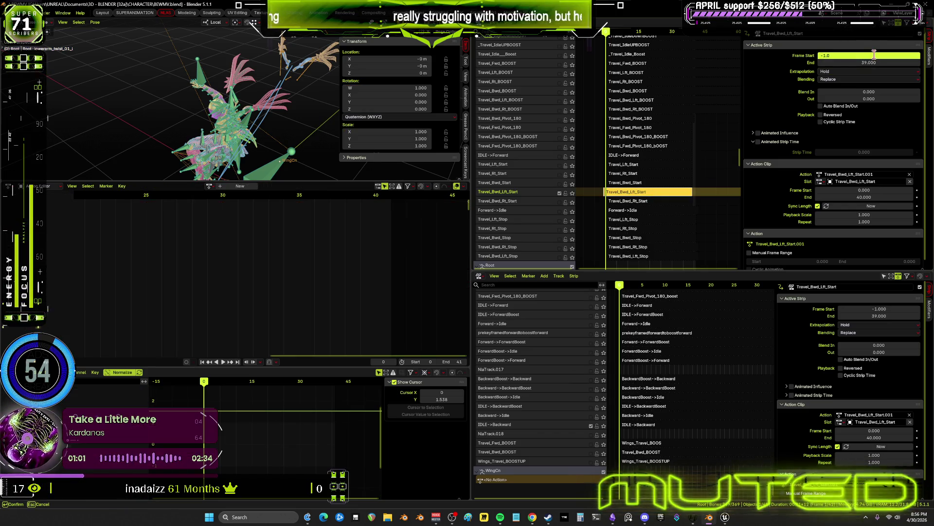
{"action": "type", "text": "0.0"}
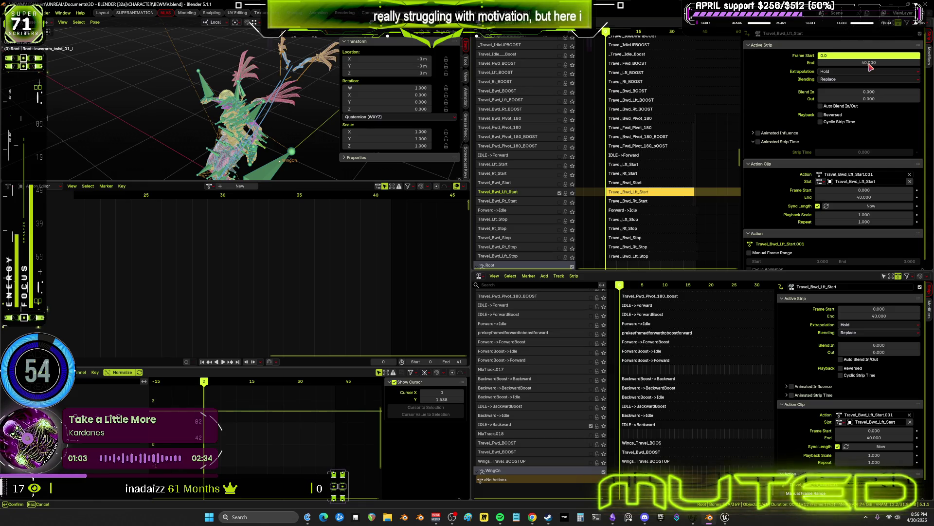
{"action": "left_click", "coordinate": [870, 63]}
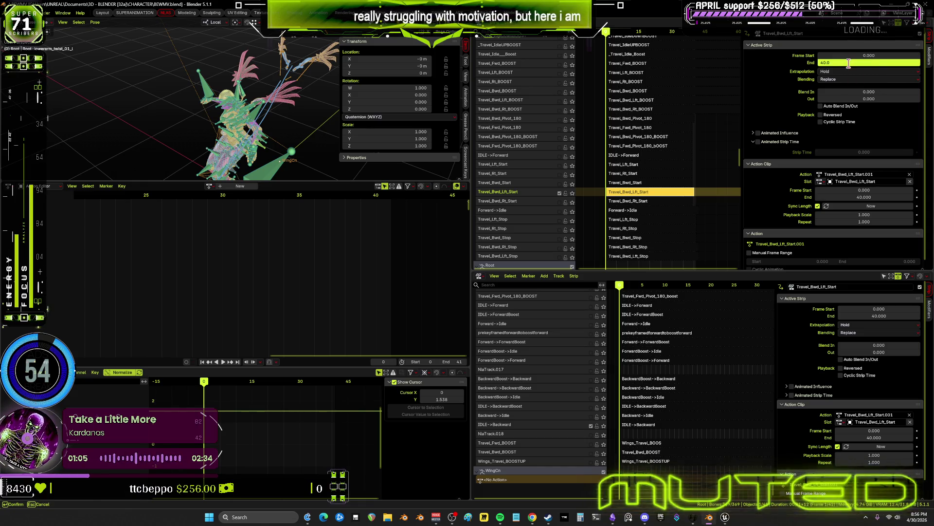
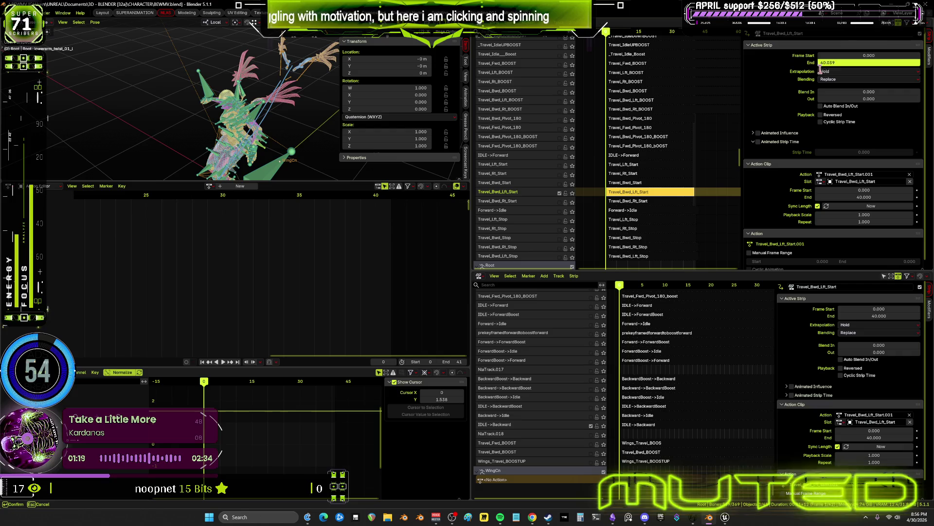
- Make the Travel_Bwd_Lft_Start strip end at frame 39 and toggle its track's mute
{"action": "key", "text": "Return"}
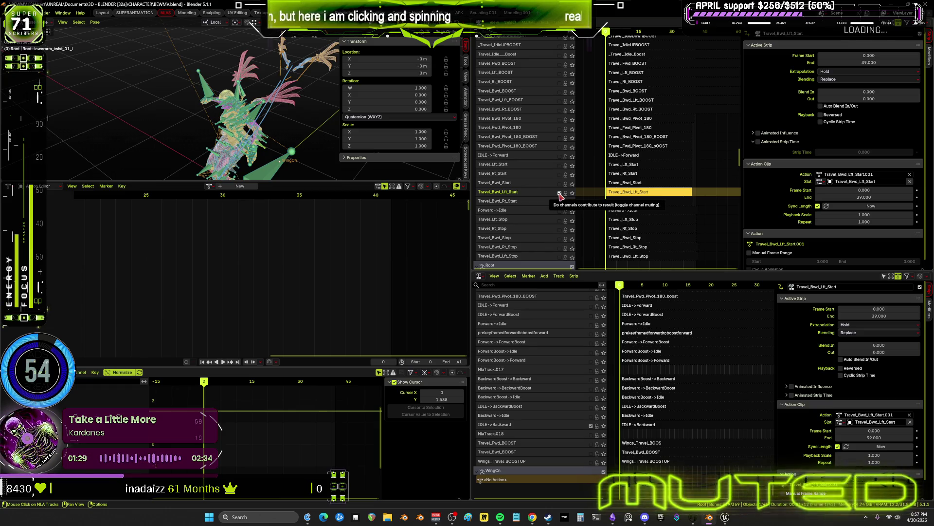
{"action": "left_click", "coordinate": [559, 194]}
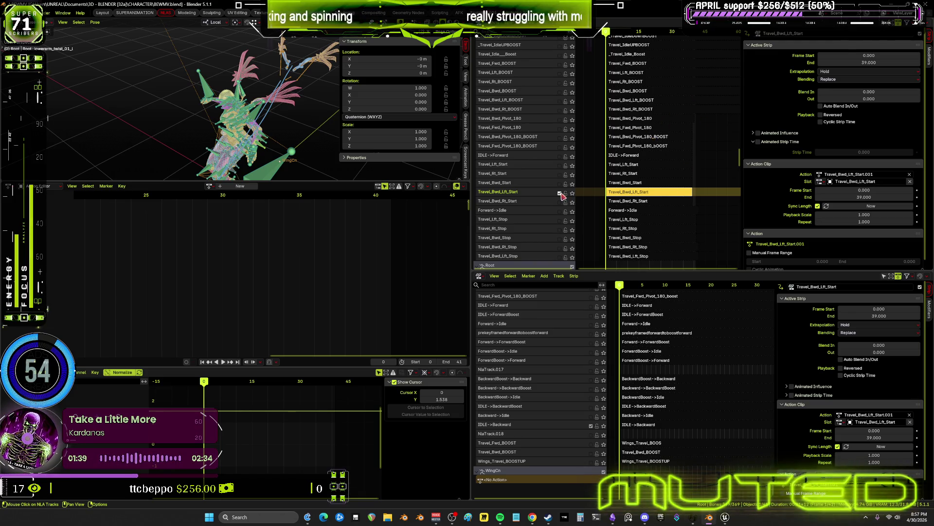
- Enter tweak mode on the Travel_Bwd_Rt_Start strip and select all of the rig's bones
{"action": "left_click", "coordinate": [596, 203]}
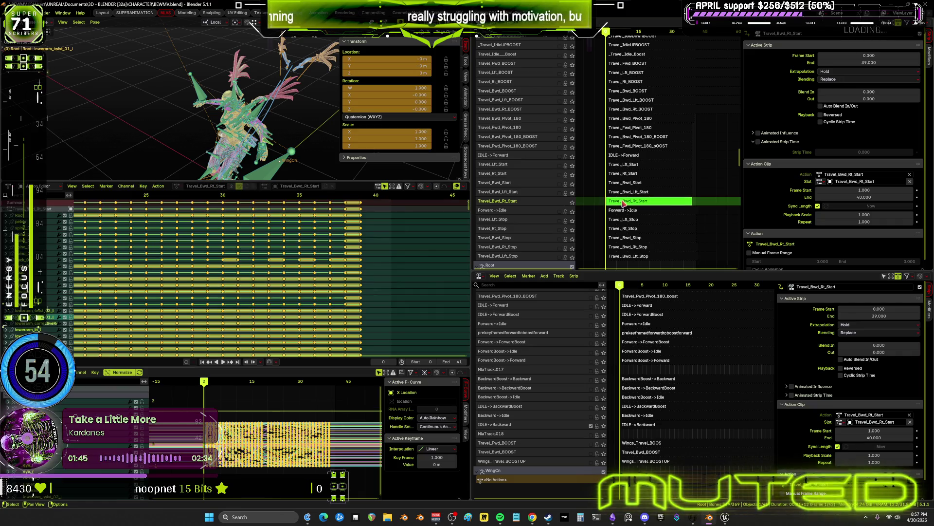
{"action": "key", "text": "Tab"}
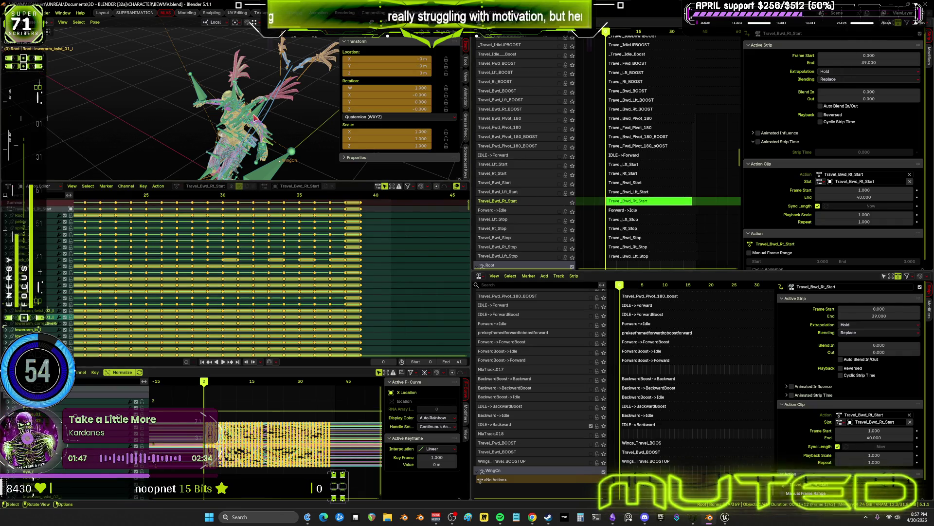
{"action": "left_click", "coordinate": [255, 118]}
{"action": "key", "text": "a"}
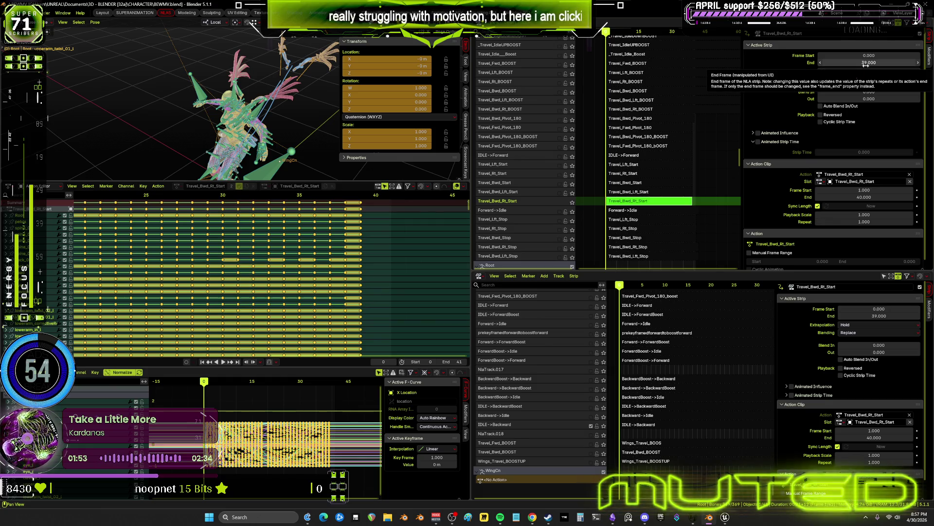
- Bake the Travel_Bwd_Rt_Start action for all bones over frames 0 to 39
{"action": "left_click", "coordinate": [95, 22]}
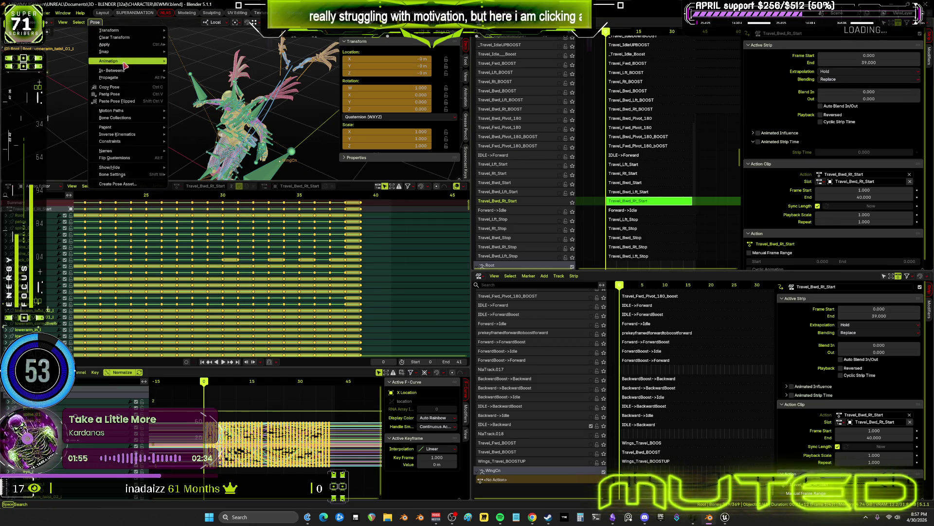
{"action": "mouse_move", "coordinate": [131, 61]}
{"action": "left_click", "coordinate": [195, 98]}
{"action": "left_click", "coordinate": [253, 111]}
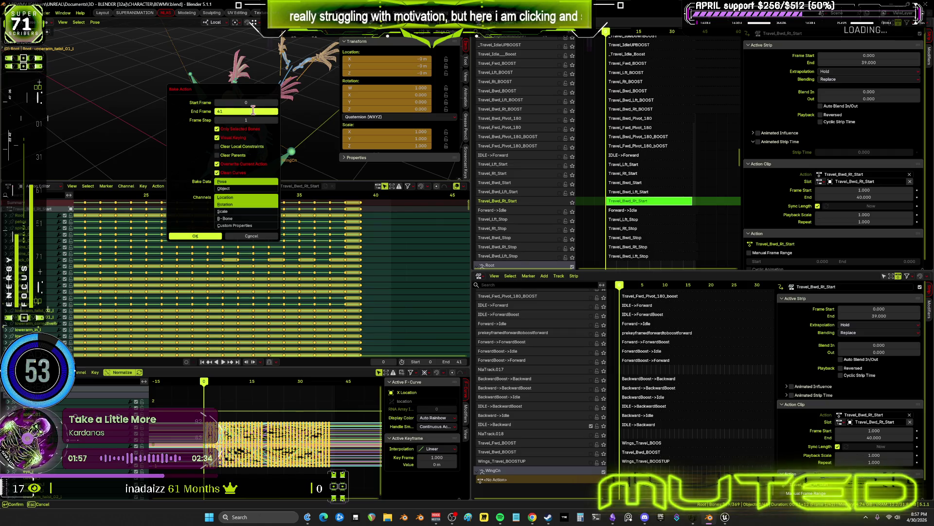
{"action": "type", "text": "39"}
{"action": "key", "text": "Return"}
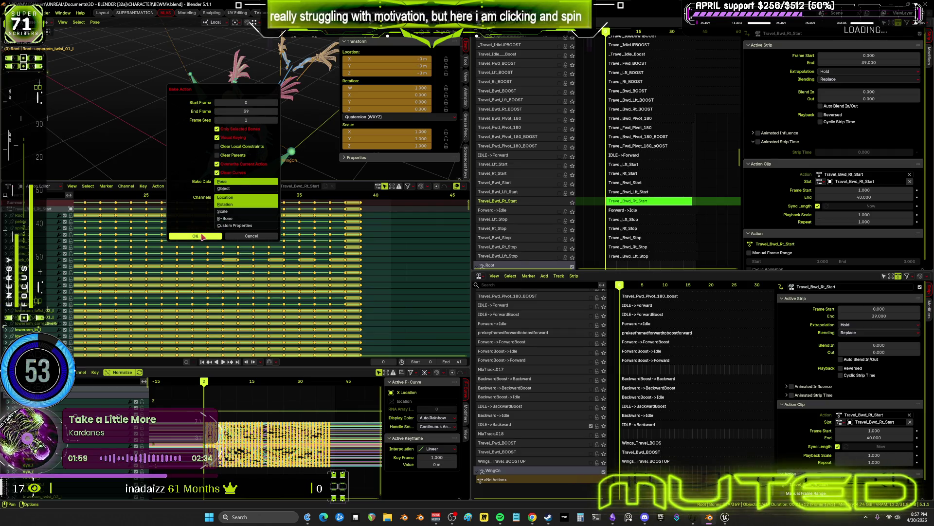
{"action": "left_click", "coordinate": [206, 238]}
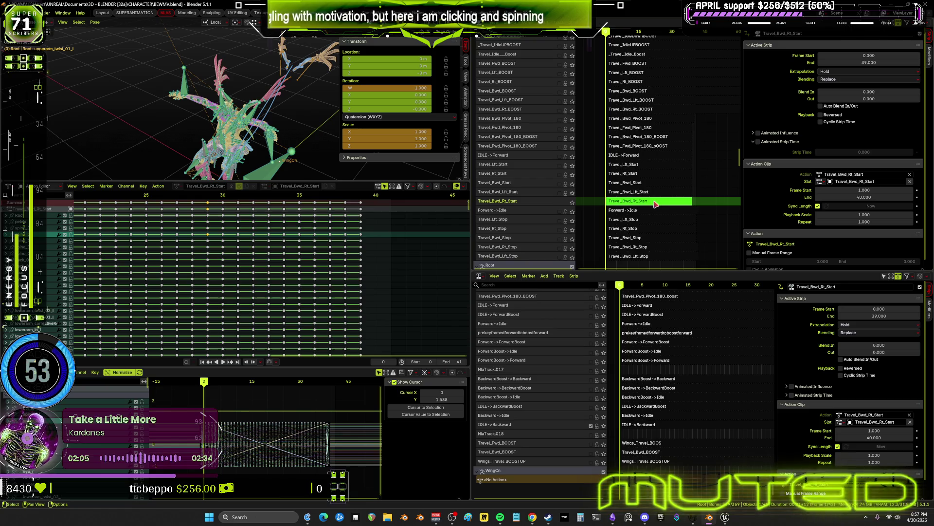
- Leave tweak mode and set the strip to start at frame 0 and end at 39
{"action": "key", "text": "Tab"}
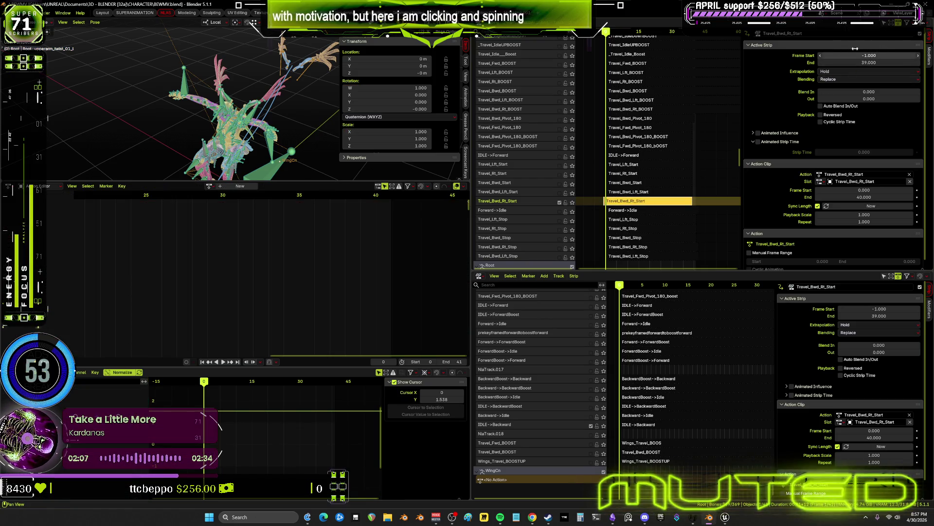
{"action": "left_click", "coordinate": [856, 49]}
{"action": "key", "text": "Return"}
{"action": "left_click", "coordinate": [887, 63]}
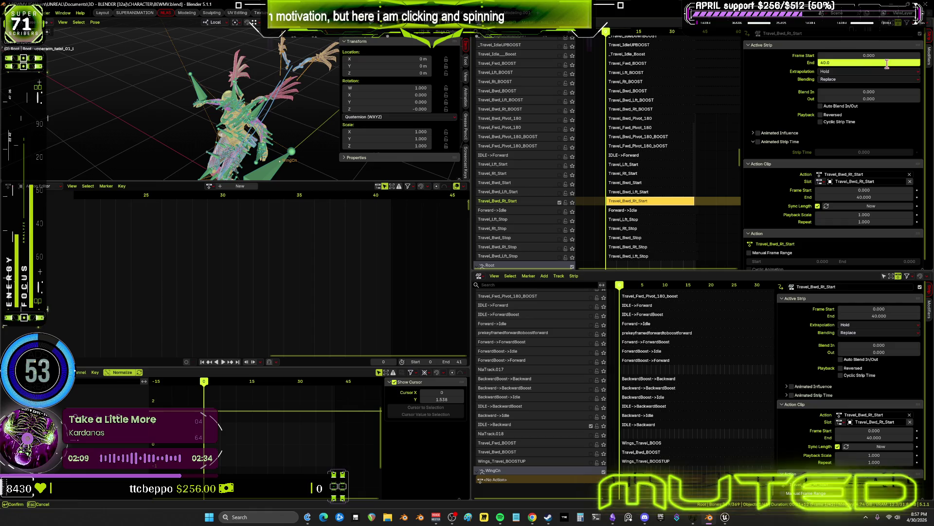
{"action": "key", "text": "Return"}
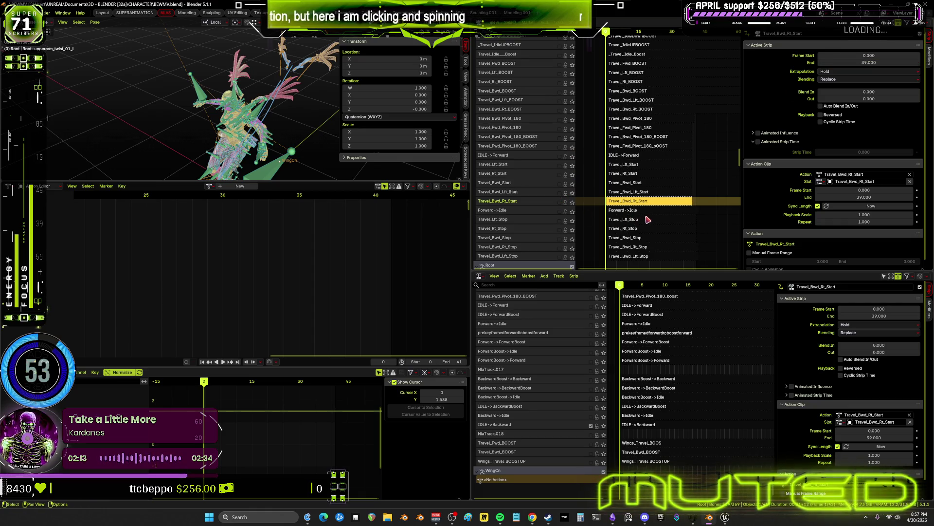
{"action": "mouse_move", "coordinate": [646, 228]}
{"action": "middle_mouse_down"}
{"action": "mouse_move", "coordinate": [656, 186]}
{"action": "mouse_move", "coordinate": [643, 170]}
{"action": "middle_mouse_up"}
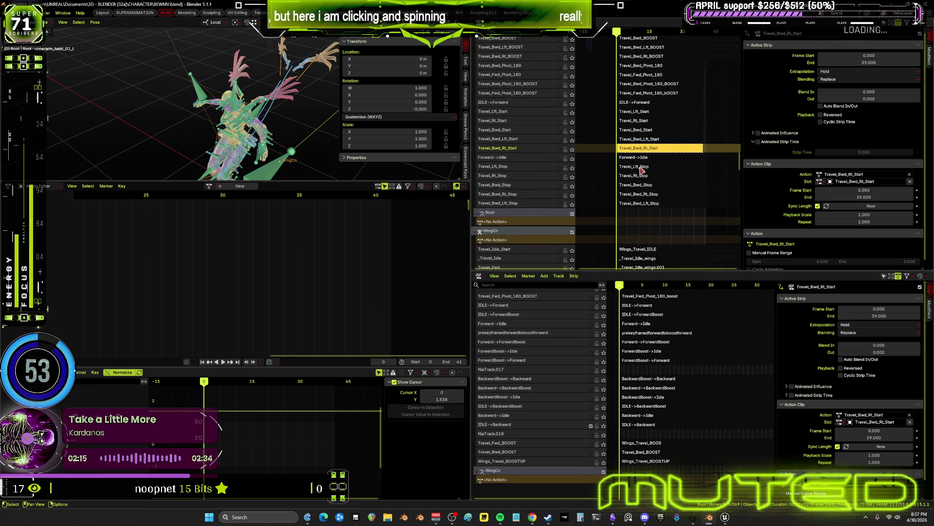
- Enable the Forward->Idle track in the lower NLA editor, then play and stop the animation
{"action": "left_click", "coordinate": [560, 160]}
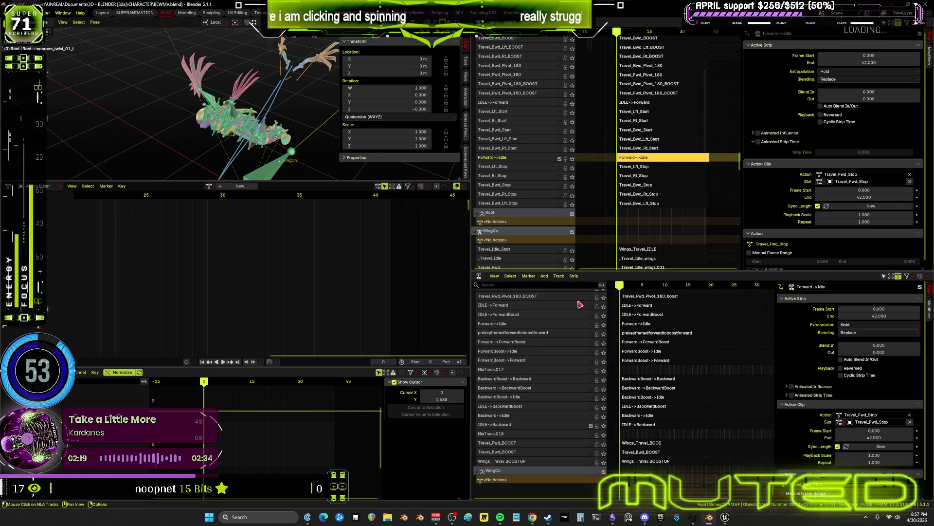
{"action": "mouse_move", "coordinate": [516, 320]}
{"action": "middle_mouse_down"}
{"action": "mouse_move", "coordinate": [525, 436]}
{"action": "mouse_move", "coordinate": [546, 473]}
{"action": "mouse_move", "coordinate": [560, 405]}
{"action": "middle_mouse_up"}
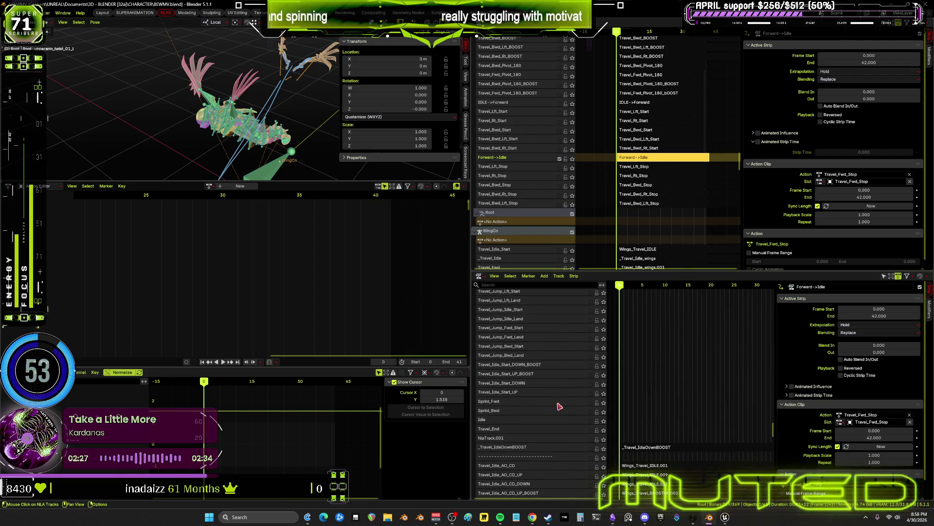
{"action": "scroll", "coordinate": [548, 379], "scroll_direction": "up", "scroll_amount": 10}
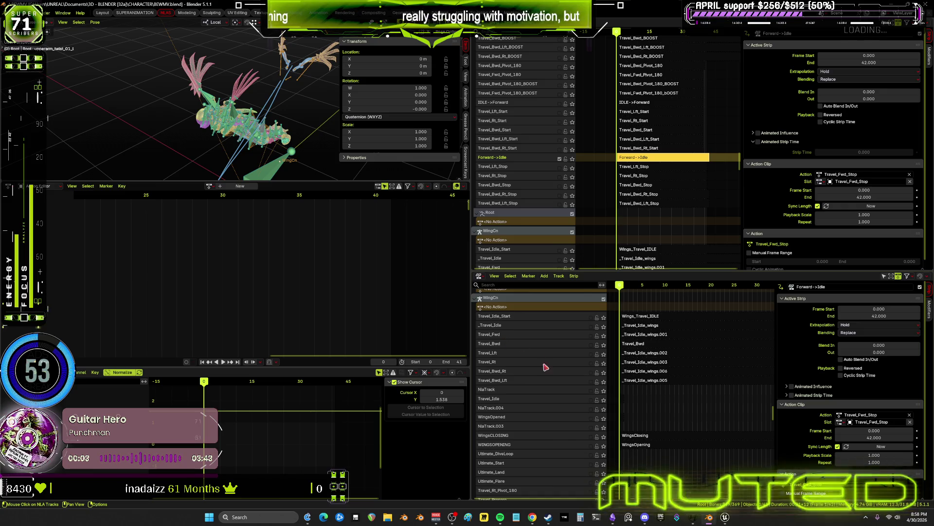
{"action": "scroll", "coordinate": [553, 406], "scroll_direction": "down", "scroll_amount": 2}
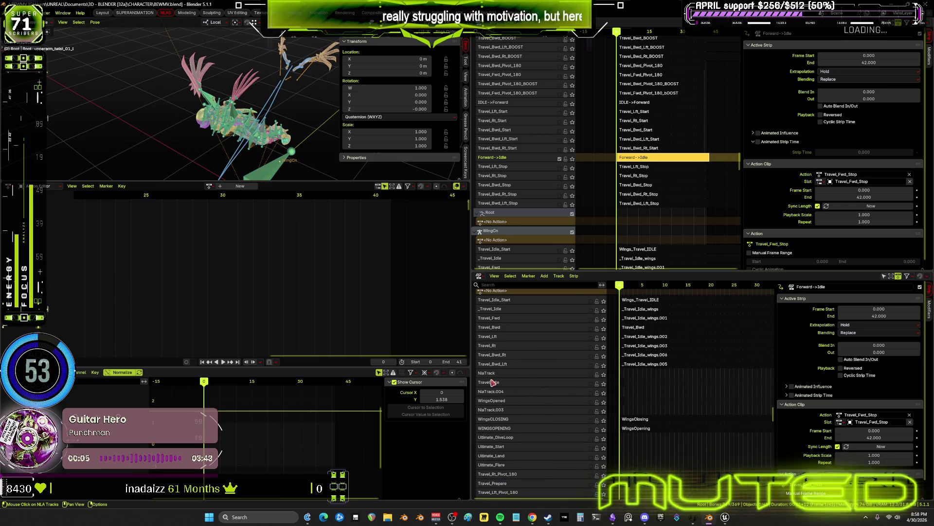
{"action": "scroll", "coordinate": [532, 318], "scroll_direction": "down", "scroll_amount": 5}
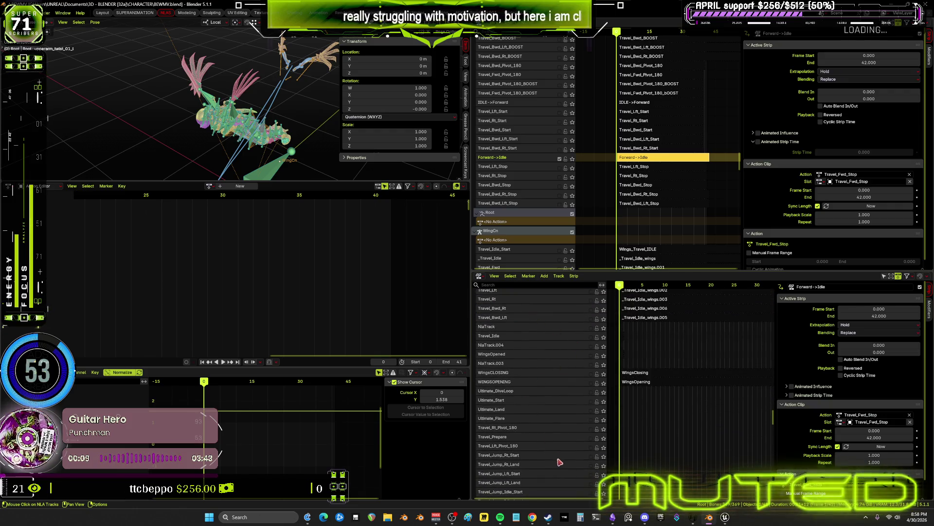
{"action": "scroll", "coordinate": [556, 460], "scroll_direction": "down", "scroll_amount": 10}
{"action": "scroll", "coordinate": [540, 389], "scroll_direction": "down", "scroll_amount": 15}
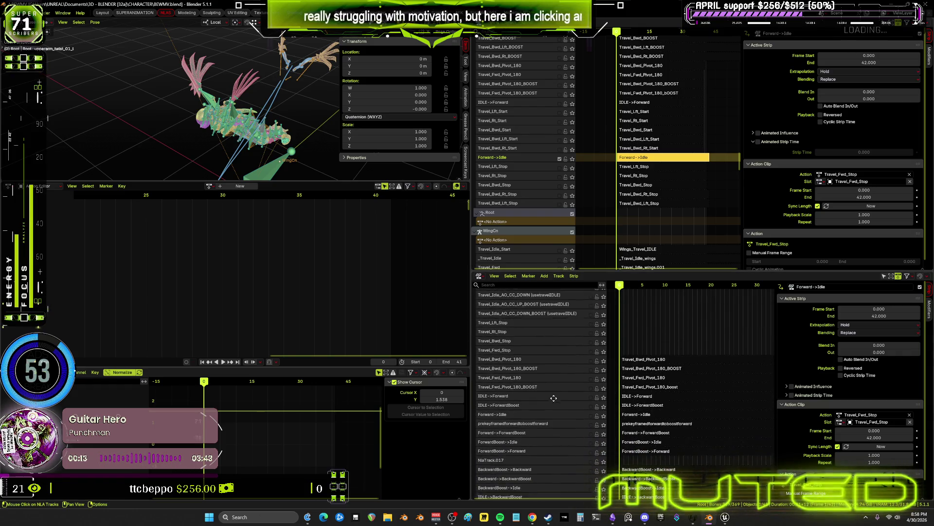
{"action": "scroll", "coordinate": [535, 399], "scroll_direction": "down", "scroll_amount": 5}
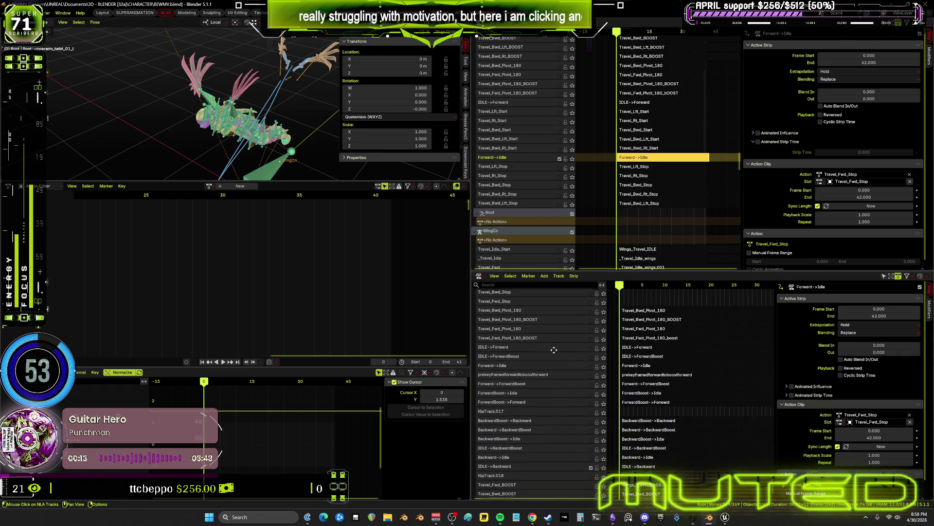
{"action": "left_click", "coordinate": [591, 366]}
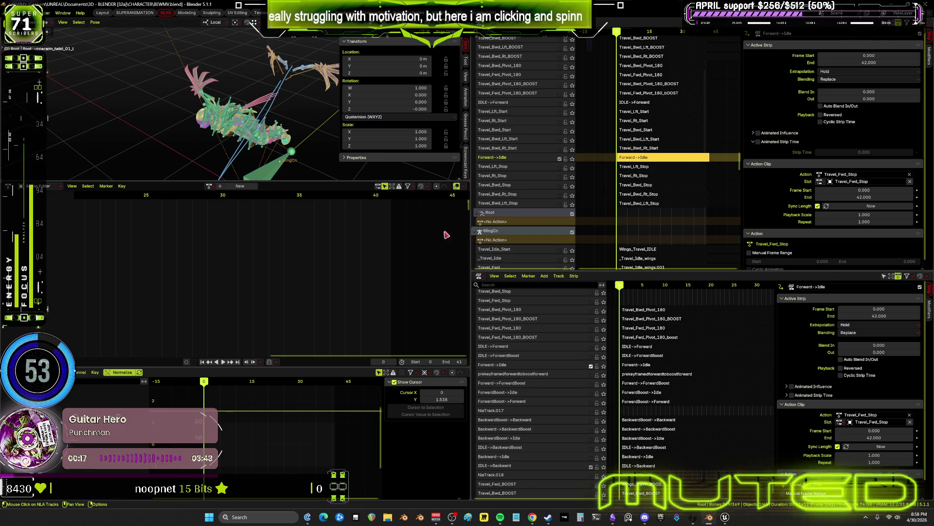
{"action": "key", "text": "space"}
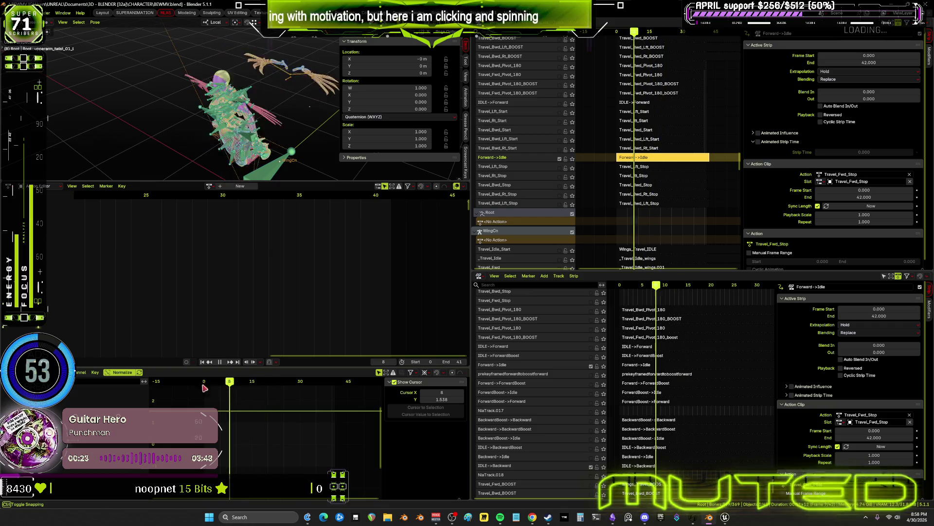
{"action": "key", "text": "Escape"}
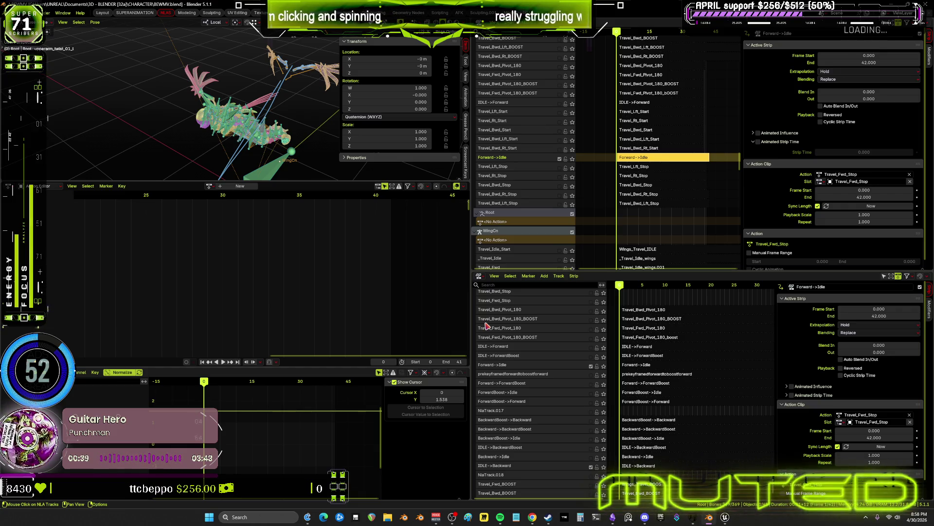
{"action": "left_click", "coordinate": [532, 517]}
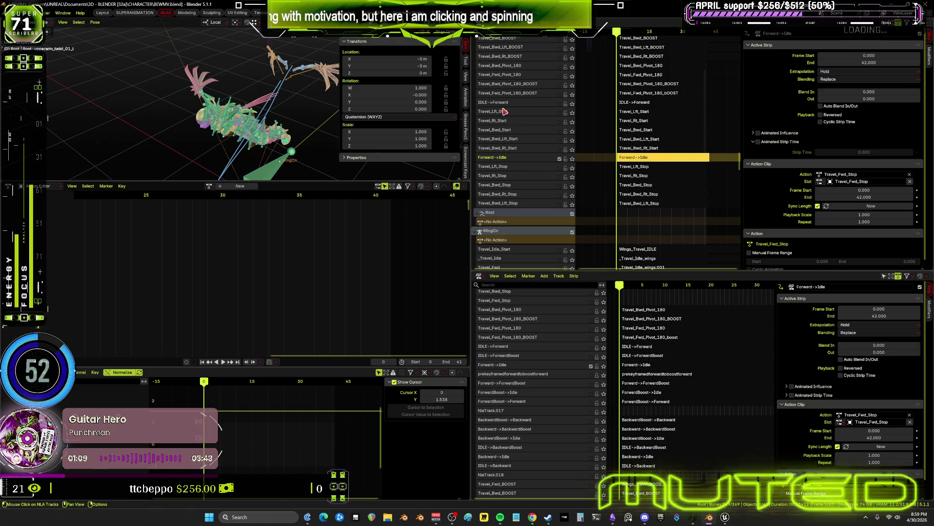
{"action": "left_click", "coordinate": [636, 103]}
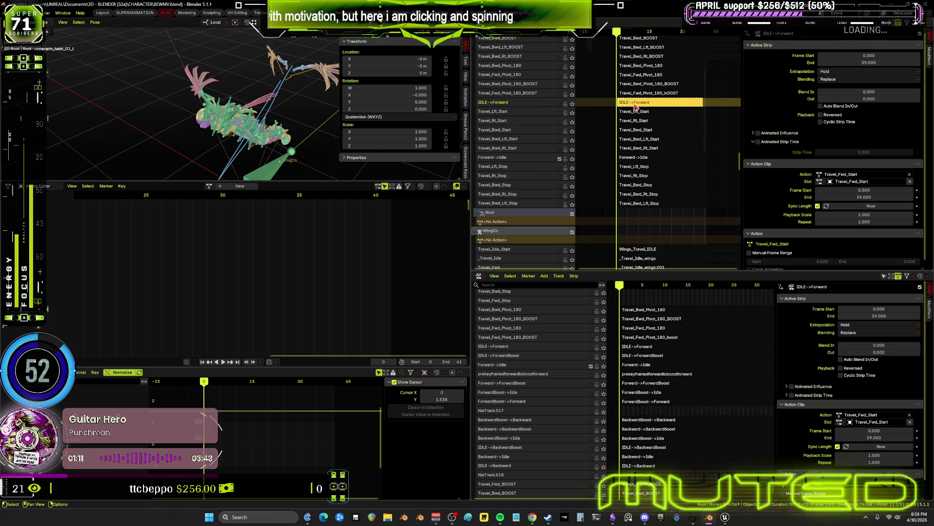
{"action": "left_click", "coordinate": [526, 160]}
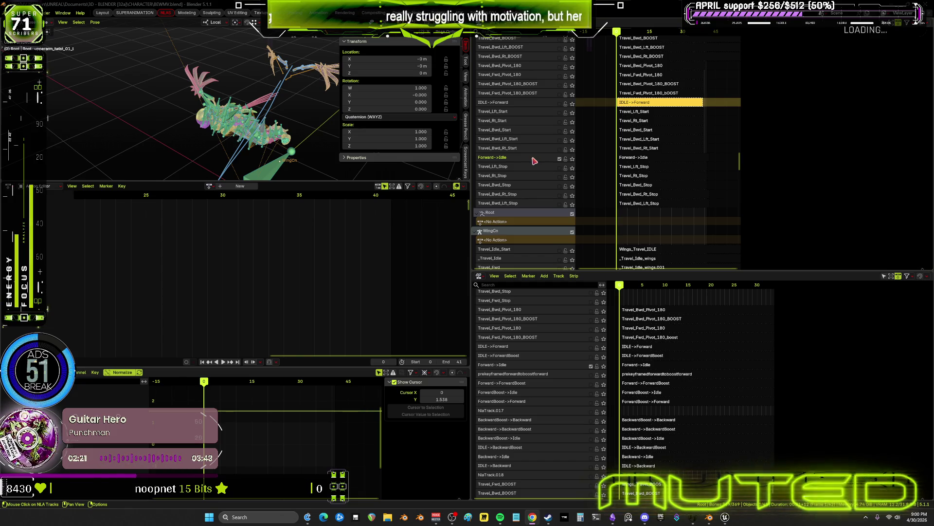
{"action": "left_click", "coordinate": [631, 158]}
{"action": "key", "text": "n"}
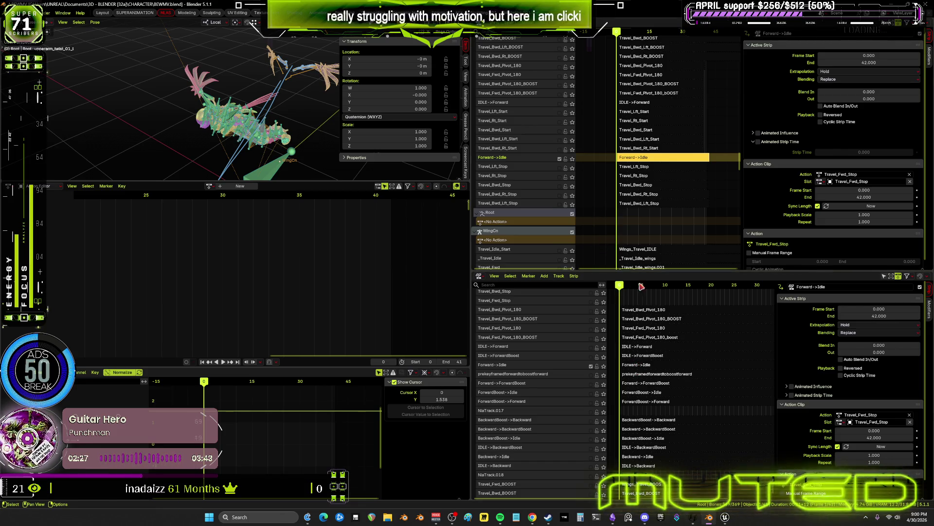
{"action": "left_click", "coordinate": [631, 366]}
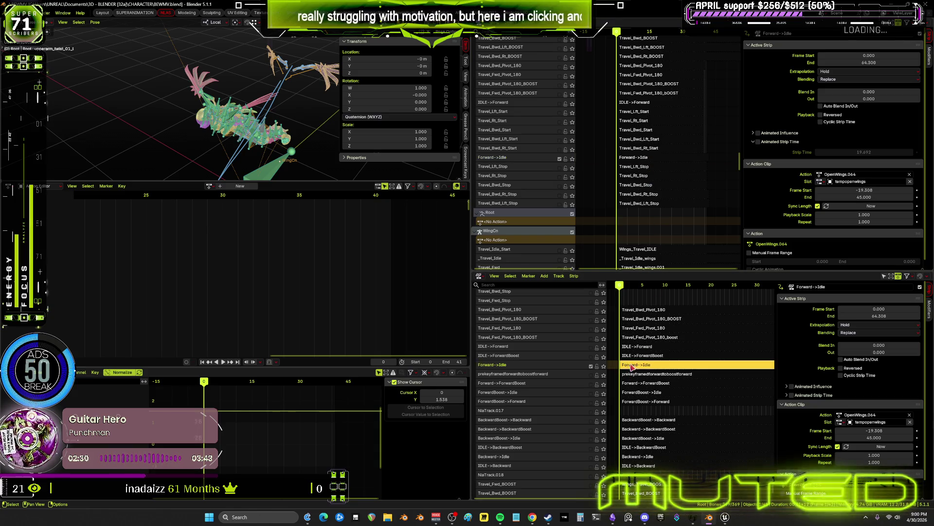
- Enter tweak mode on Forward->Idle and preview its Travel_Fwd_Stop animation, returning to frame 0
{"action": "left_click", "coordinate": [645, 159]}
{"action": "key", "text": "Tab"}
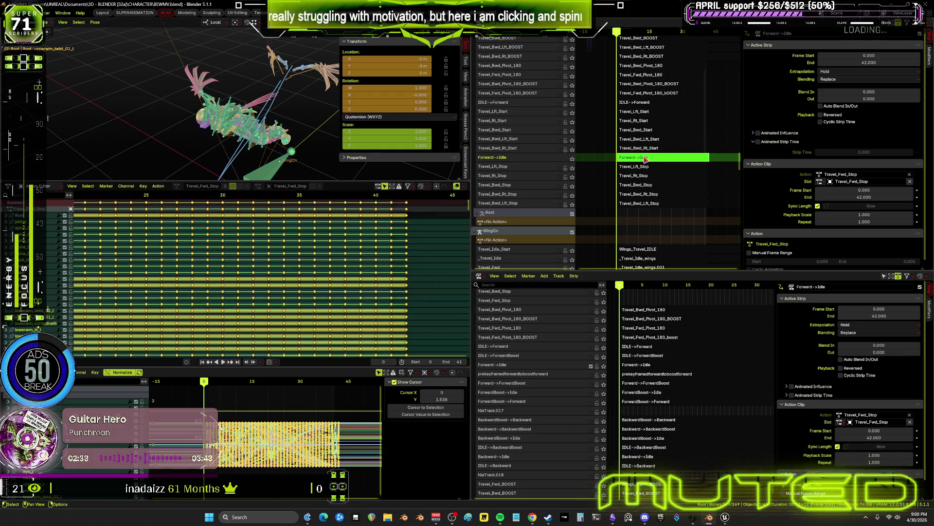
{"action": "middle_click_drag", "start_coordinate": [265, 138], "coordinate": [272, 141]}
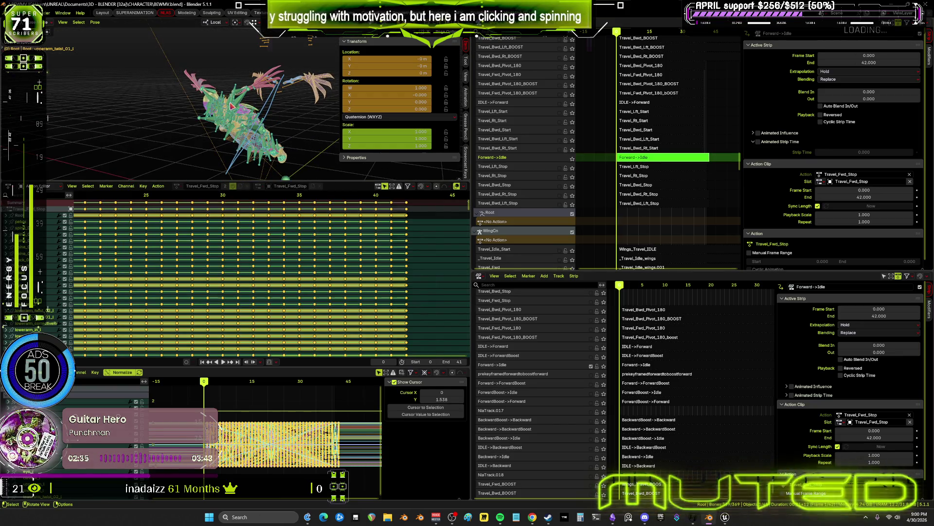
{"action": "key", "text": "bracketleft"}
{"action": "key", "text": "a"}
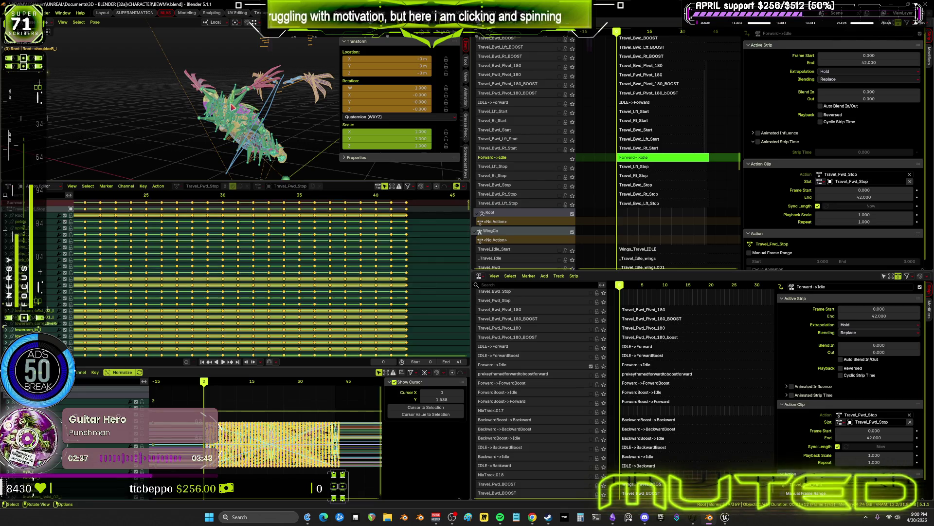
{"action": "scroll", "coordinate": [162, 196], "scroll_direction": "down", "scroll_amount": 4}
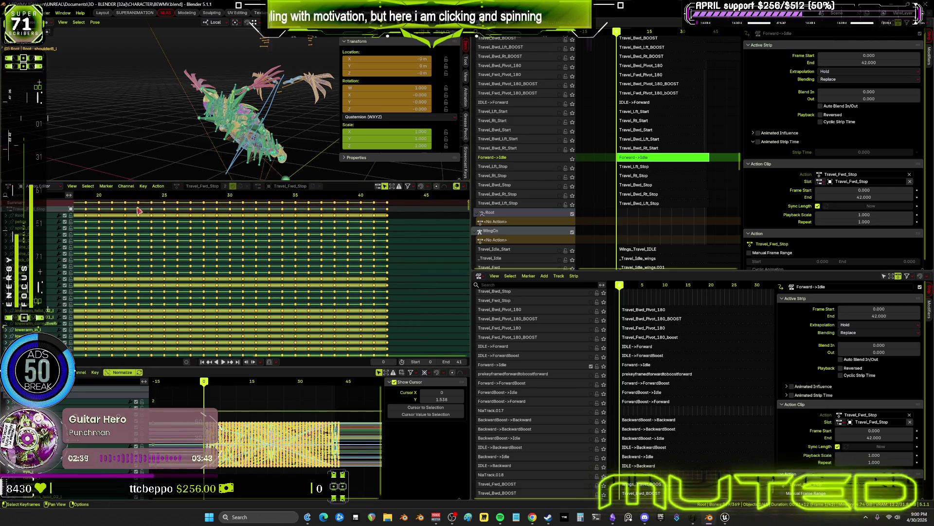
{"action": "key", "text": "space"}
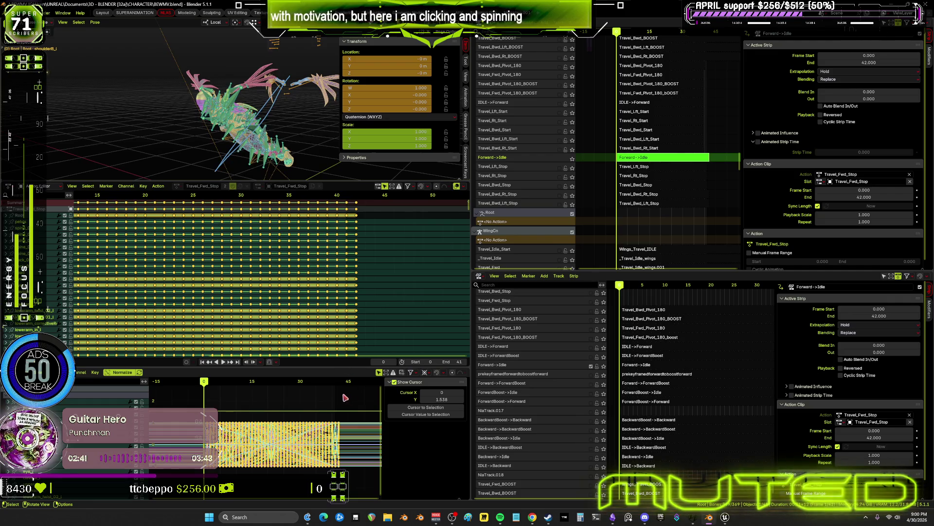
{"action": "mouse_move", "coordinate": [336, 384]}
{"action": "left_mouse_down"}
{"action": "mouse_move", "coordinate": [319, 388]}
{"action": "mouse_move", "coordinate": [339, 392]}
{"action": "mouse_move", "coordinate": [329, 396]}
{"action": "mouse_move", "coordinate": [336, 400]}
{"action": "left_mouse_up"}
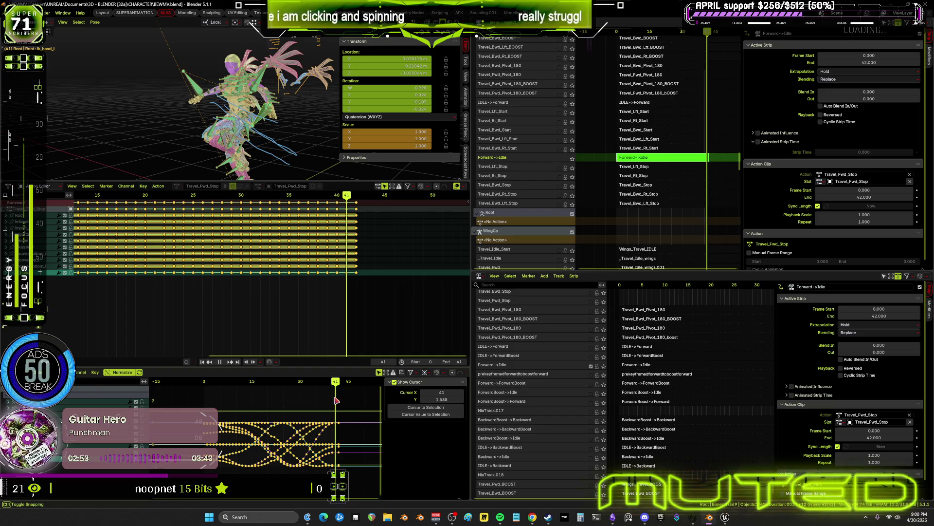
{"action": "key", "text": "shift+Left"}
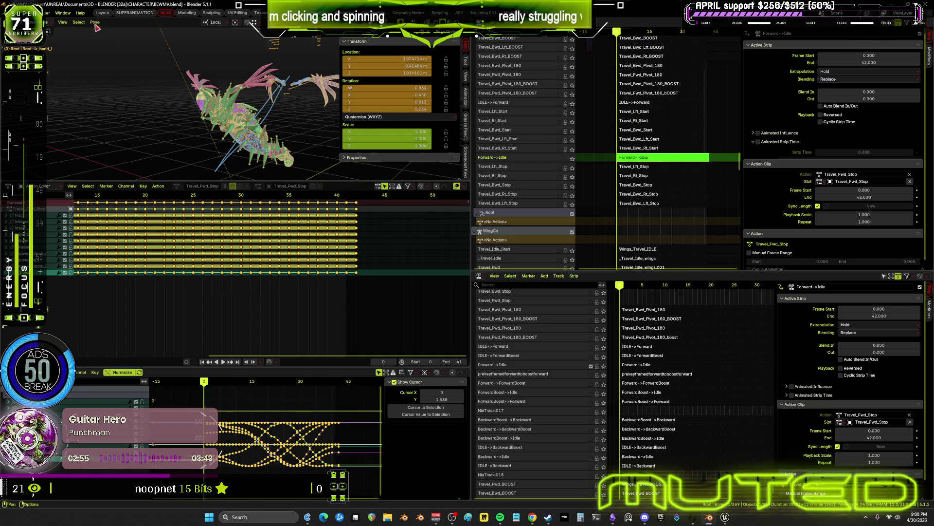
- Bake the Travel_Fwd_Stop action for all frames via Pose > Animation > Bake Action
{"action": "left_click", "coordinate": [95, 22]}
{"action": "mouse_move", "coordinate": [127, 63]}
{"action": "left_click", "coordinate": [219, 101]}
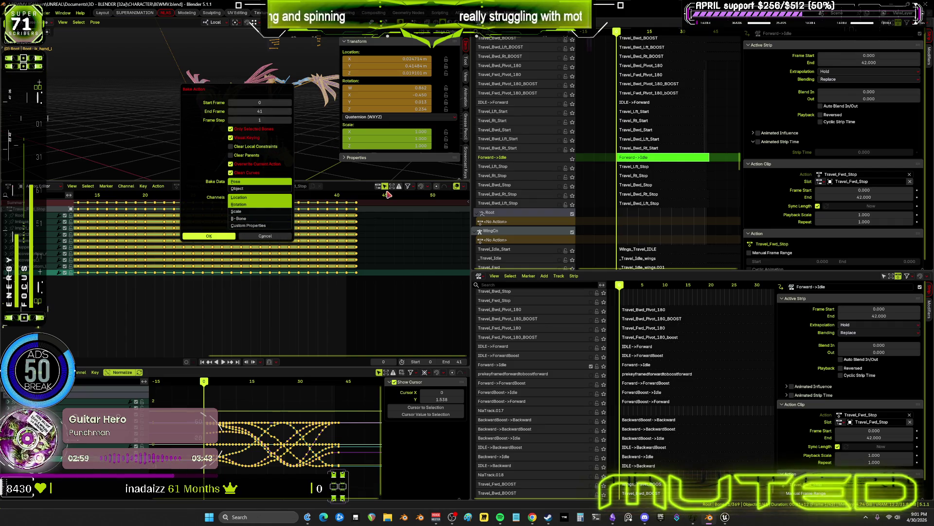
{"action": "key", "text": "Return"}
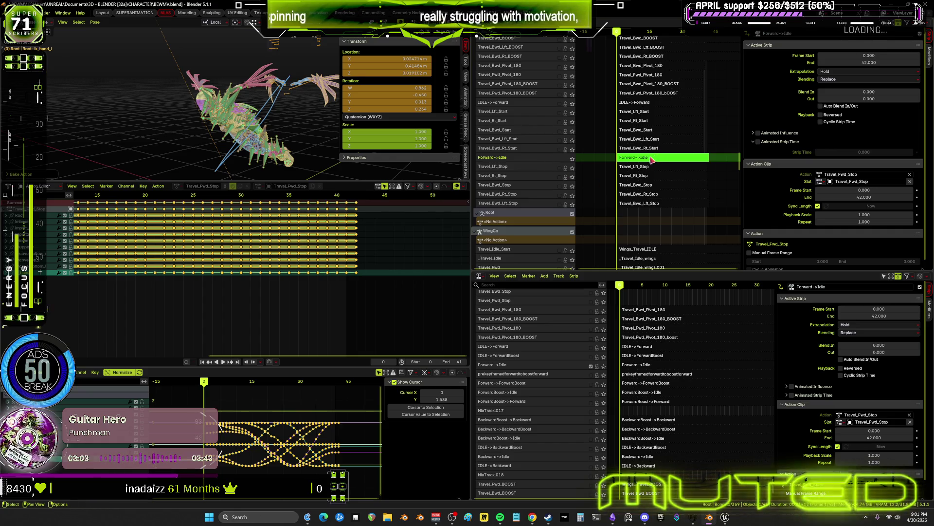
- Leave tweak mode and set the Forward->Idle strip's end frame to 41
{"action": "key", "text": "Tab"}
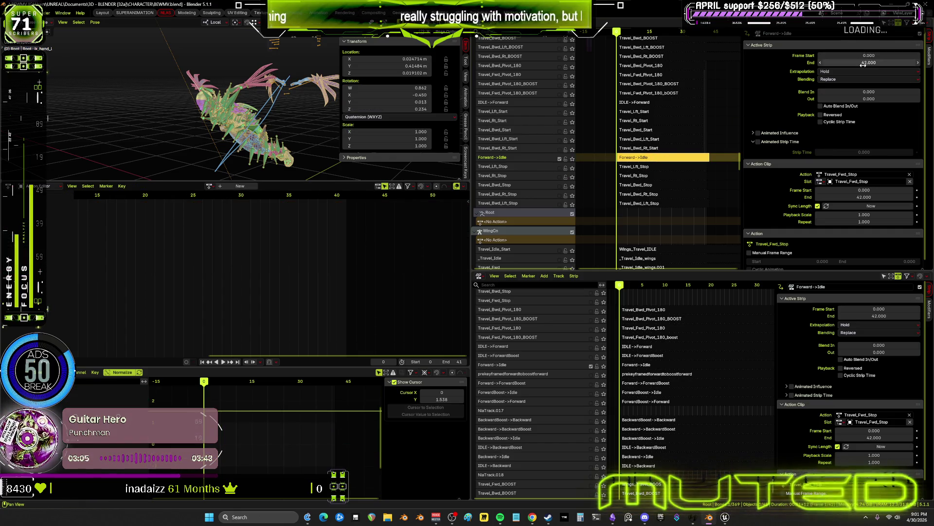
{"action": "left_click", "coordinate": [863, 65]}
{"action": "type", "text": "41"}
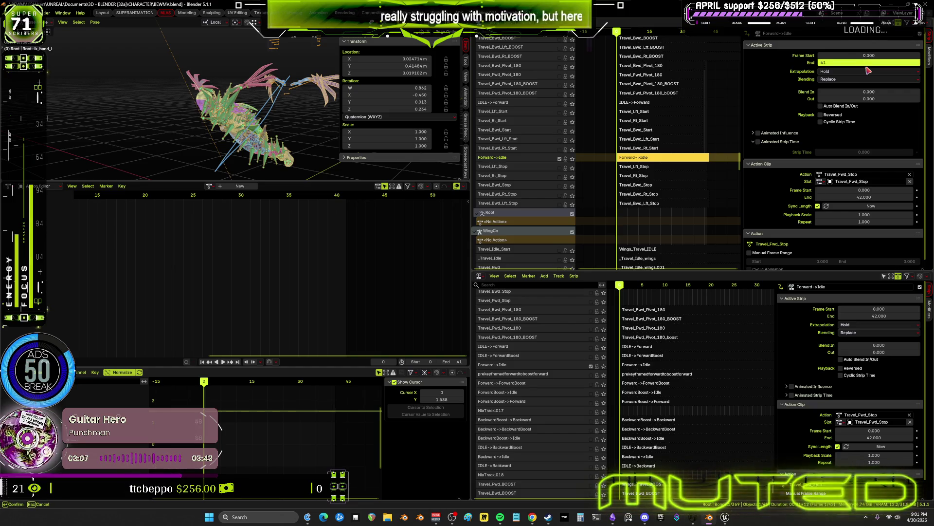
{"action": "key", "text": "Return"}
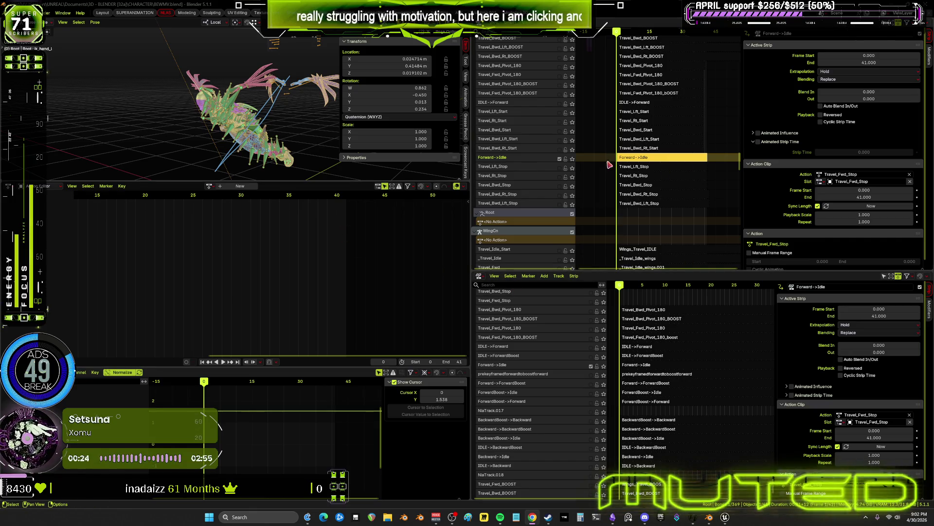
- Check the pose at frame 17, revert to an earlier undo step, and activate the Travel_Lft_Stop track
{"action": "mouse_move", "coordinate": [207, 382]}
{"action": "left_mouse_down"}
{"action": "mouse_move", "coordinate": [316, 385]}
{"action": "mouse_move", "coordinate": [191, 395]}
{"action": "mouse_move", "coordinate": [44, 100]}
{"action": "left_mouse_up"}
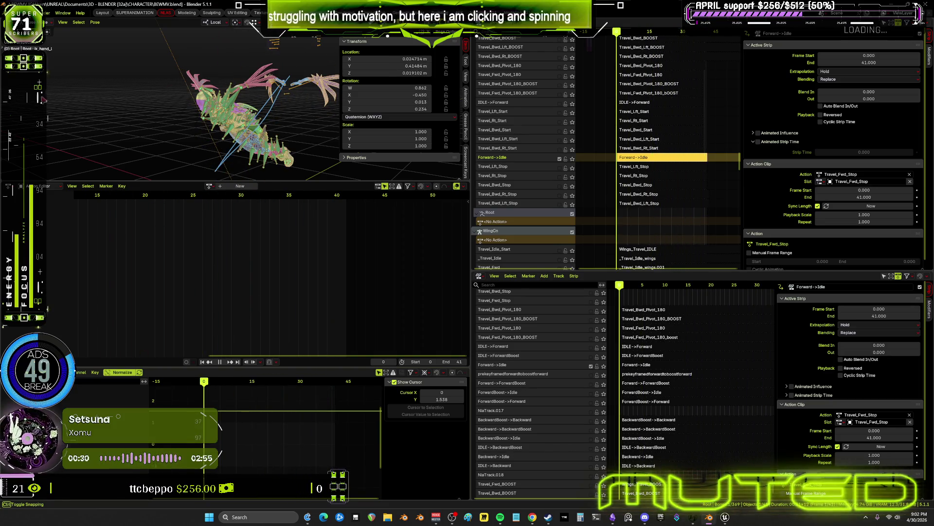
{"action": "left_click", "coordinate": [25, 13]}
{"action": "mouse_move", "coordinate": [63, 42]}
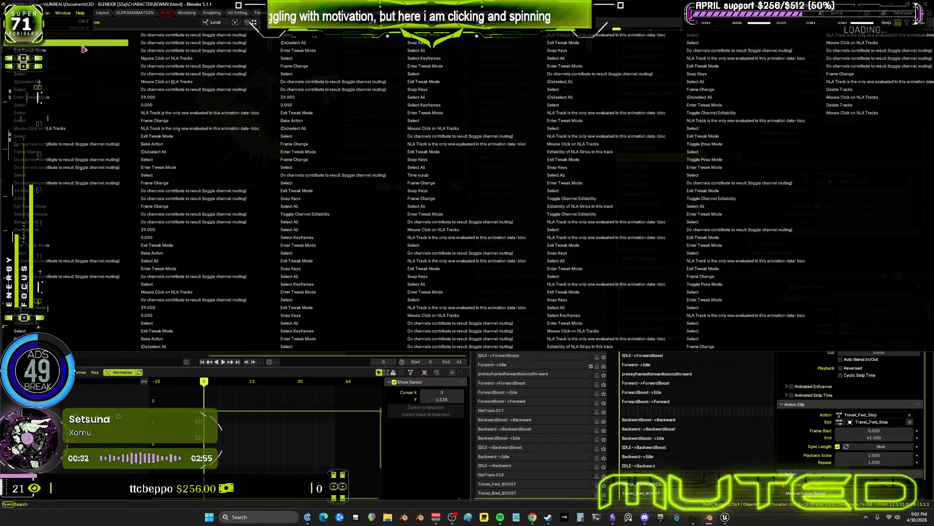
{"action": "left_click", "coordinate": [74, 57]}
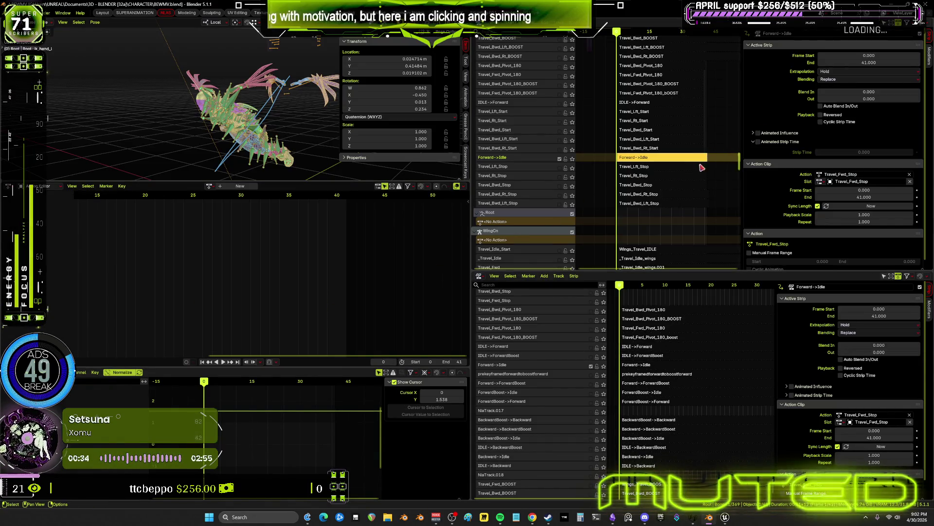
{"action": "left_click", "coordinate": [559, 168]}
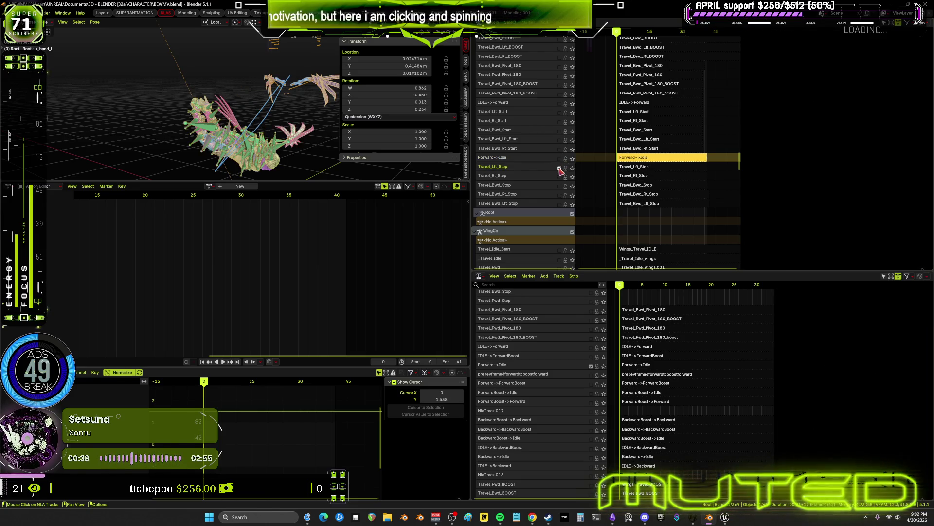
- Enter tweak mode on Travel_Lft_Stop and bake its action for all bones
{"action": "left_click", "coordinate": [638, 167]}
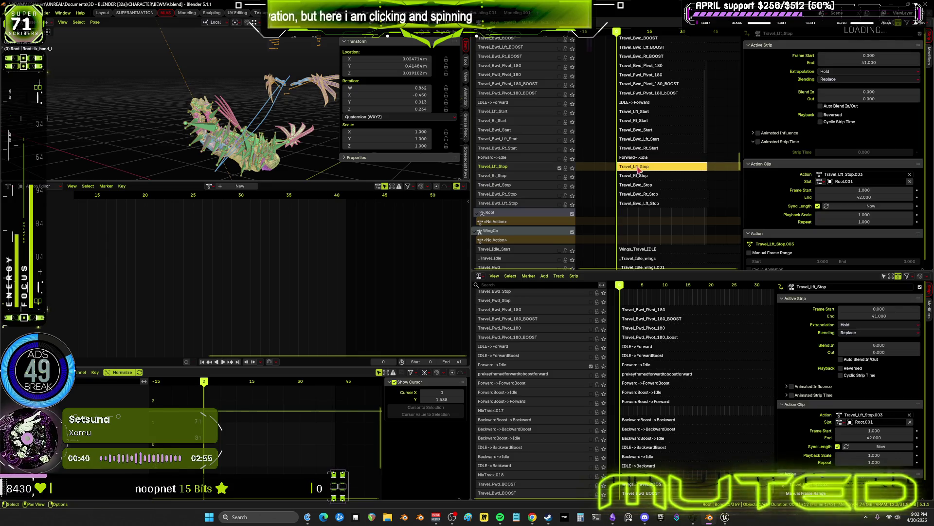
{"action": "key", "text": "Tab"}
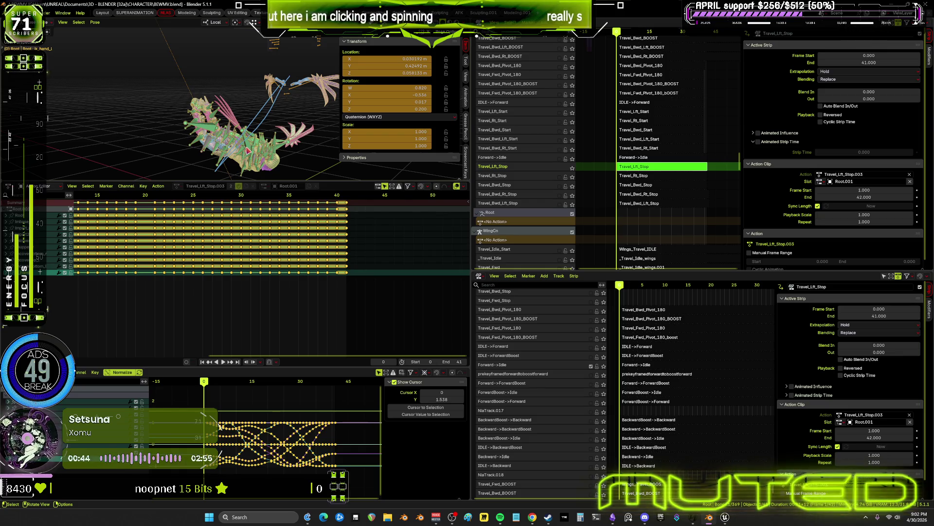
{"action": "left_click", "coordinate": [22, 222]}
{"action": "key", "text": "a"}
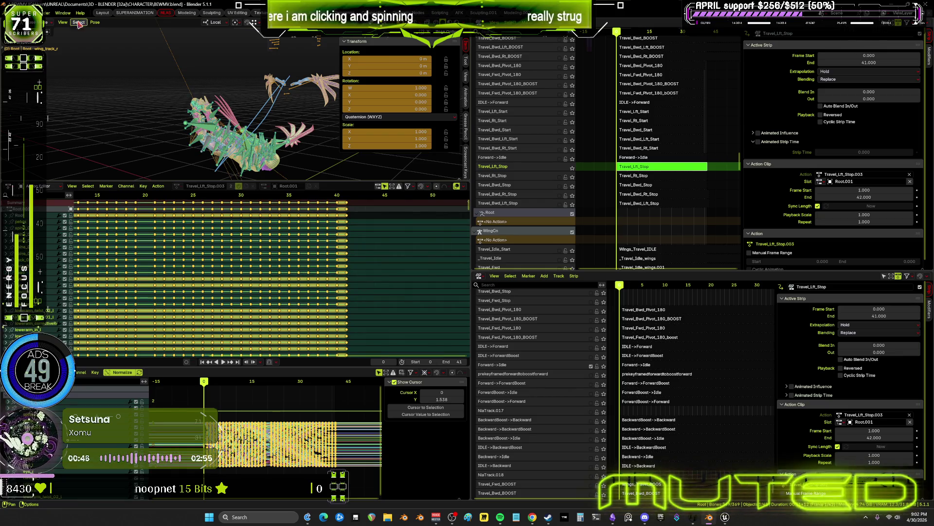
{"action": "left_click", "coordinate": [94, 22]}
{"action": "mouse_move", "coordinate": [123, 62]}
{"action": "left_click", "coordinate": [206, 99]}
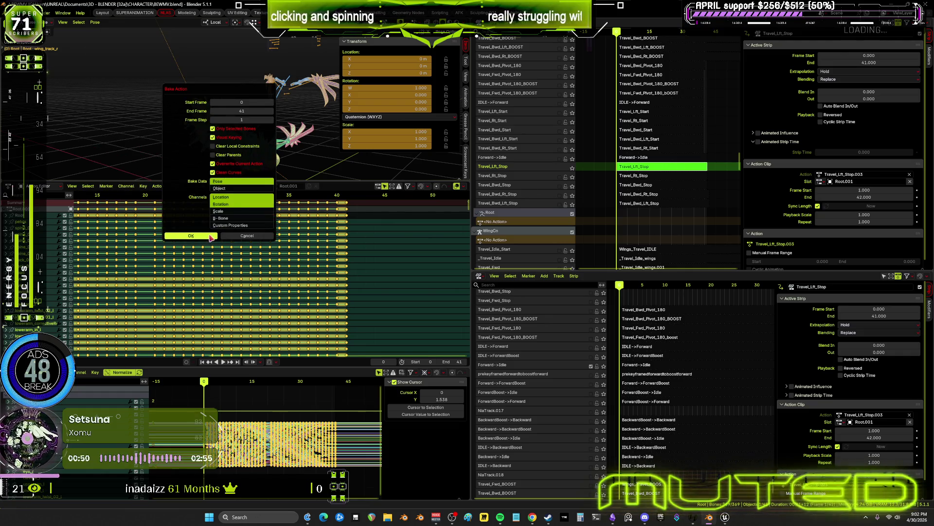
{"action": "key", "text": "Return"}
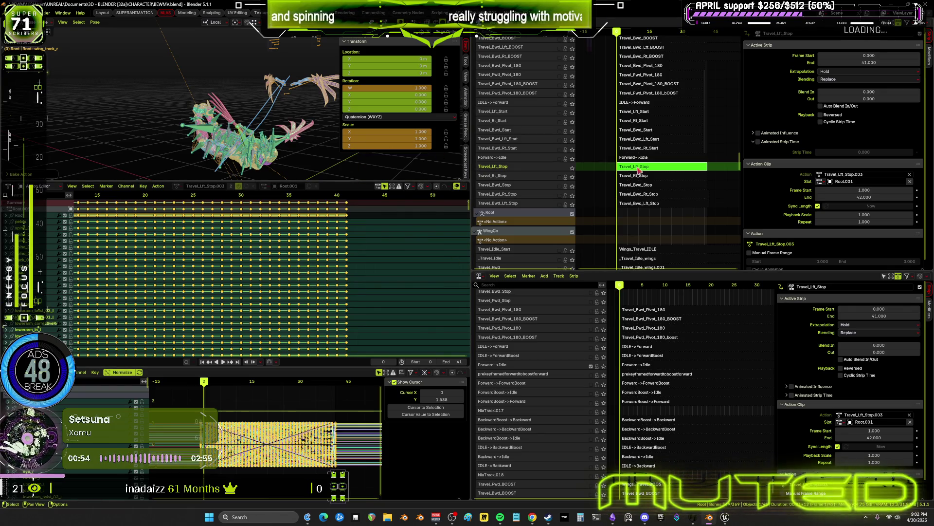
- Leave tweak mode, set the strip to frames 0–41, and make the Travel_Rt_Stop track active
{"action": "key", "text": "Tab"}
{"action": "left_click", "coordinate": [866, 56]}
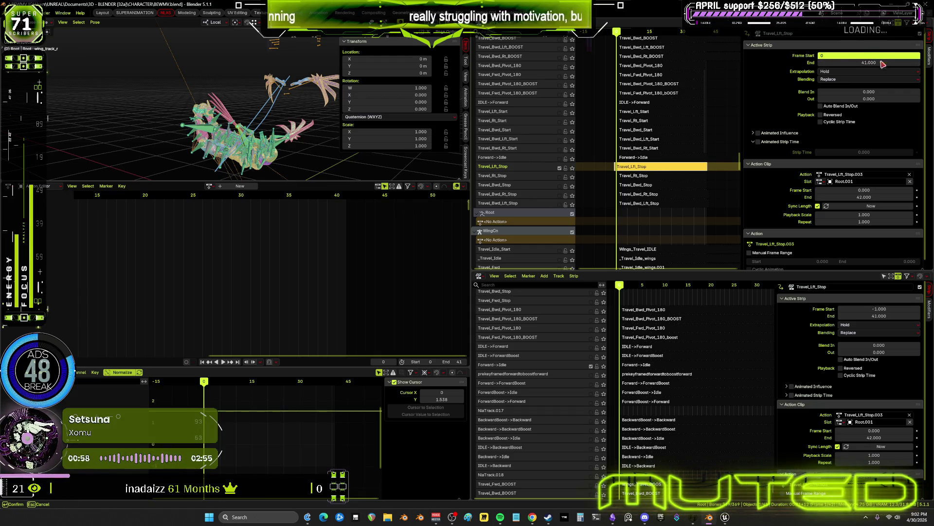
{"action": "key", "text": "Tab"}
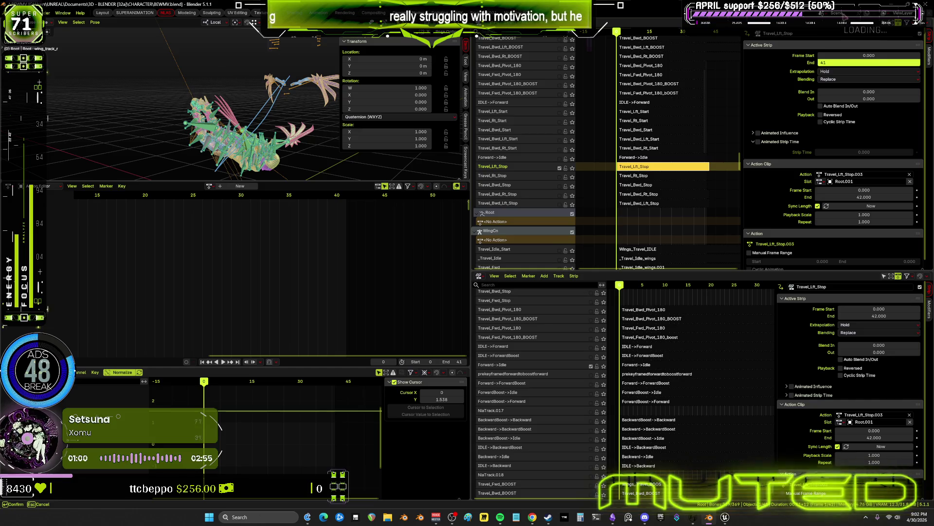
{"action": "key", "text": "Return"}
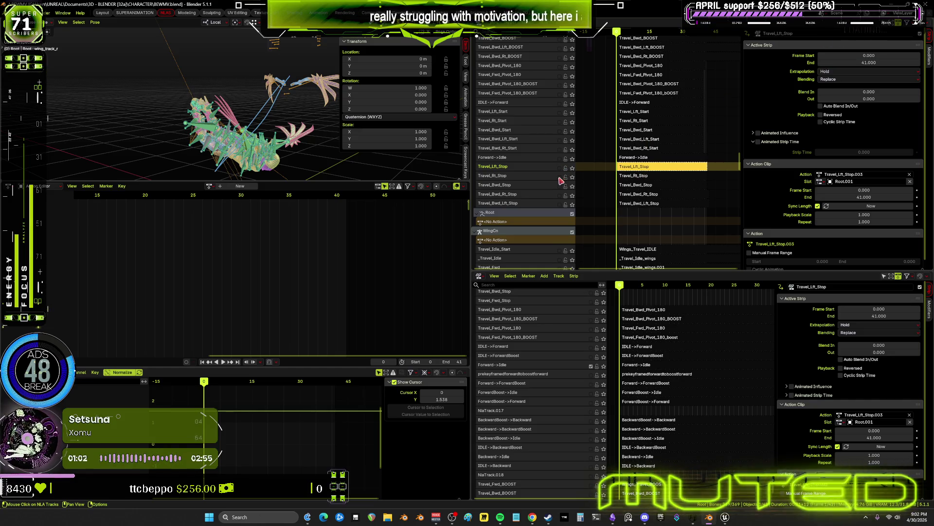
{"action": "left_click", "coordinate": [560, 178]}
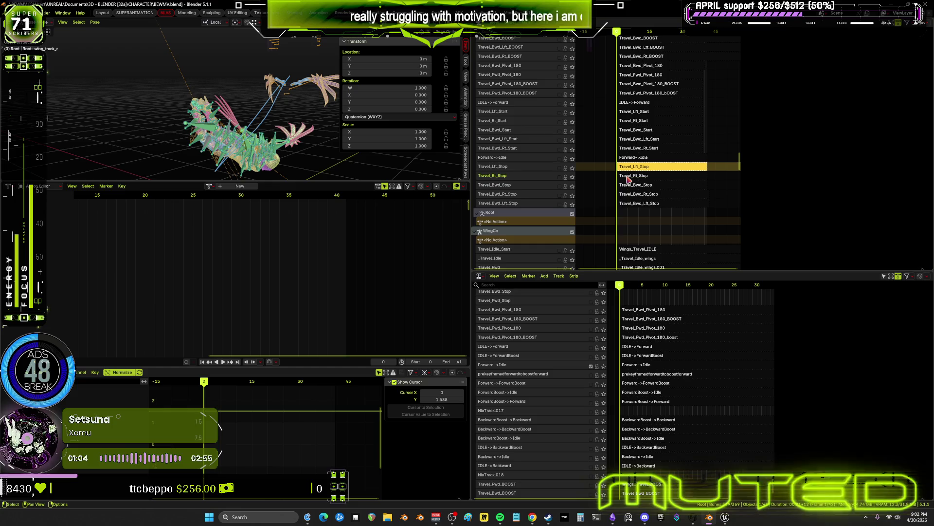
- Enter tweak mode on the Travel_Rt_Stop strip and bake its action
{"action": "left_click", "coordinate": [628, 177]}
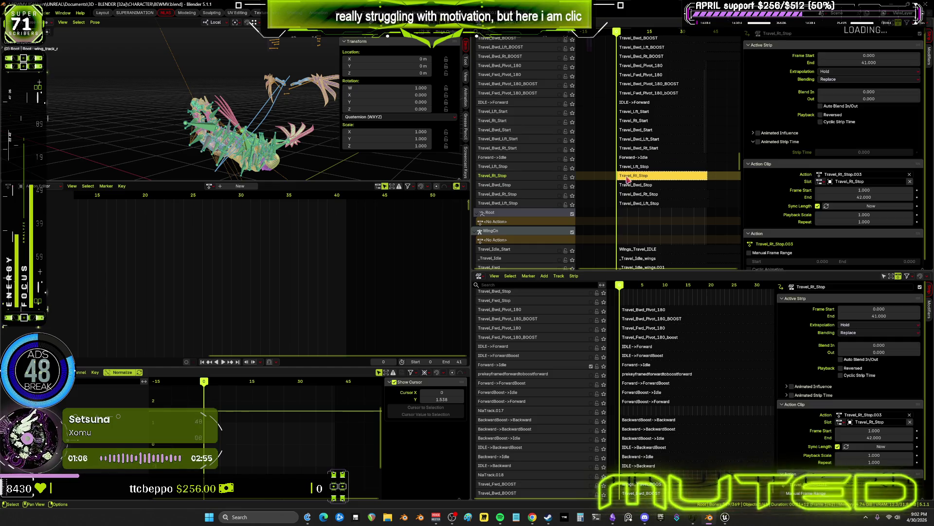
{"action": "left_click", "coordinate": [560, 178]}
{"action": "right_click", "coordinate": [633, 179]}
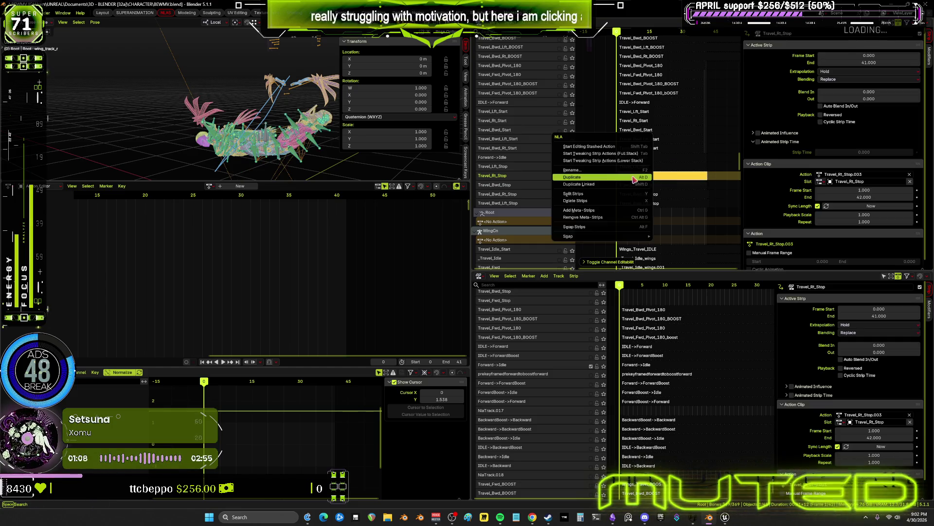
{"action": "left_click", "coordinate": [633, 176]}
{"action": "key", "text": "Tab"}
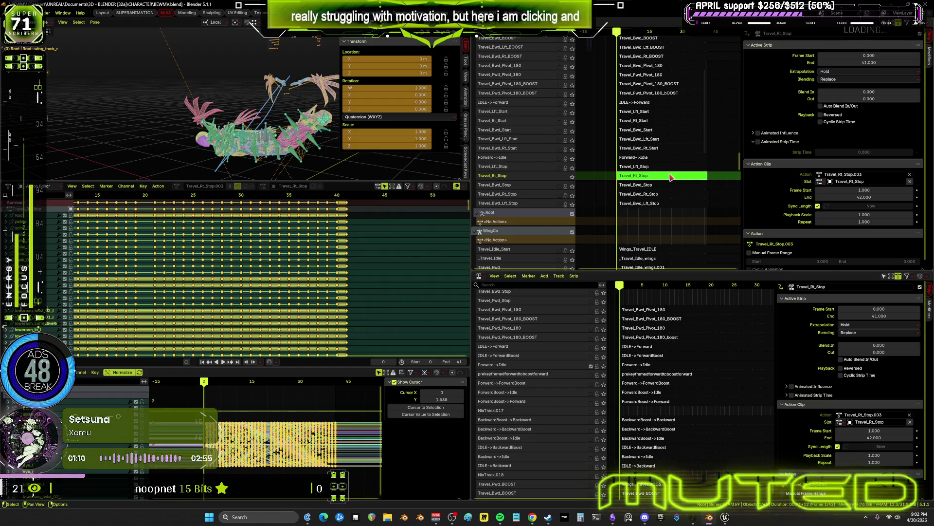
{"action": "left_click", "coordinate": [297, 157]}
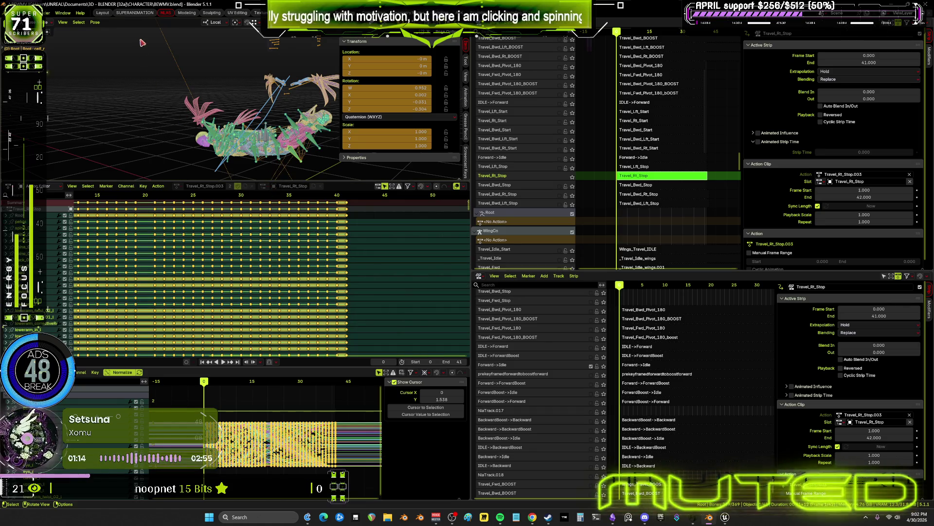
{"action": "left_click", "coordinate": [94, 22]}
{"action": "mouse_move", "coordinate": [127, 63]}
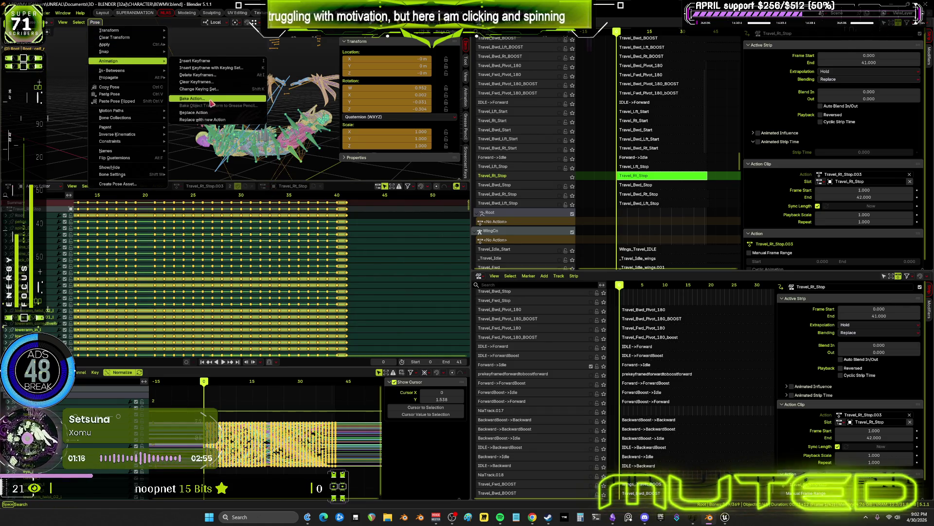
{"action": "left_click", "coordinate": [190, 98]}
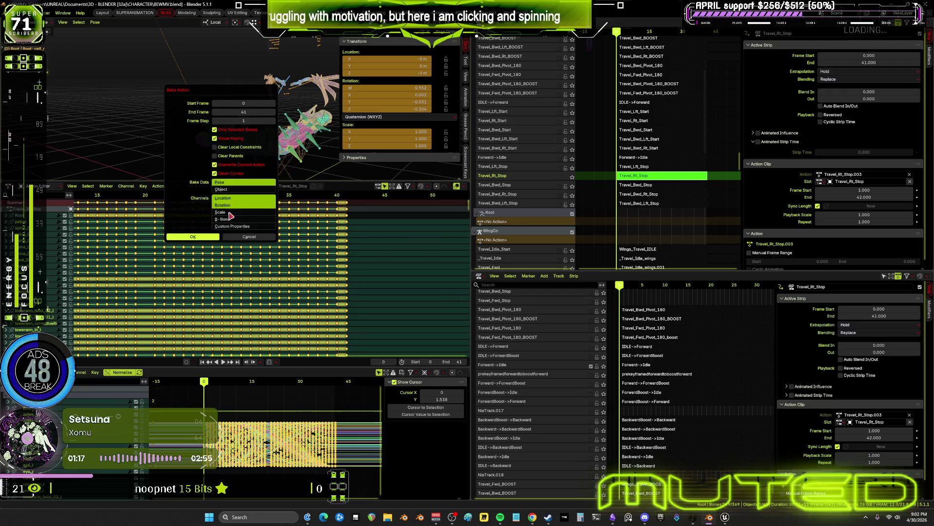
{"action": "left_click", "coordinate": [215, 238]}
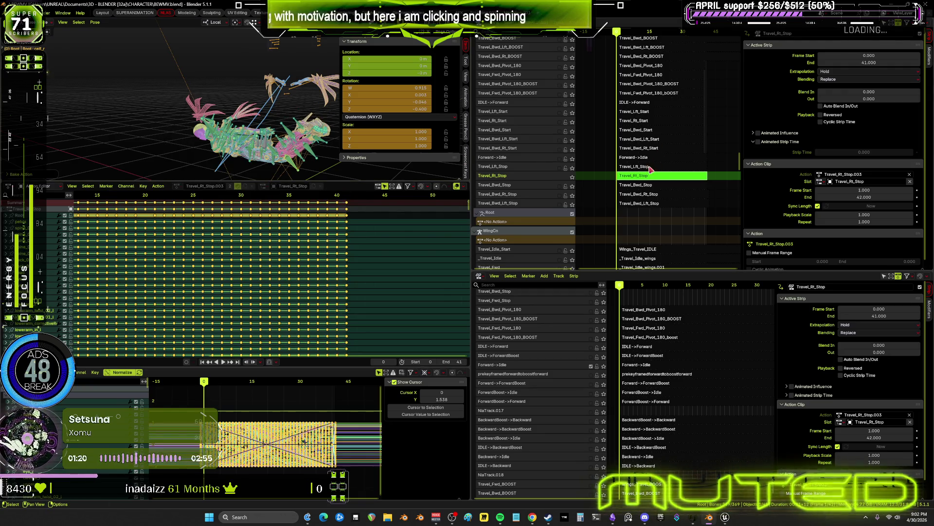
- Leave tweak mode, set the strip to frames 0–41, and enable the Travel_Bwd_Stop track
{"action": "key", "text": "Tab"}
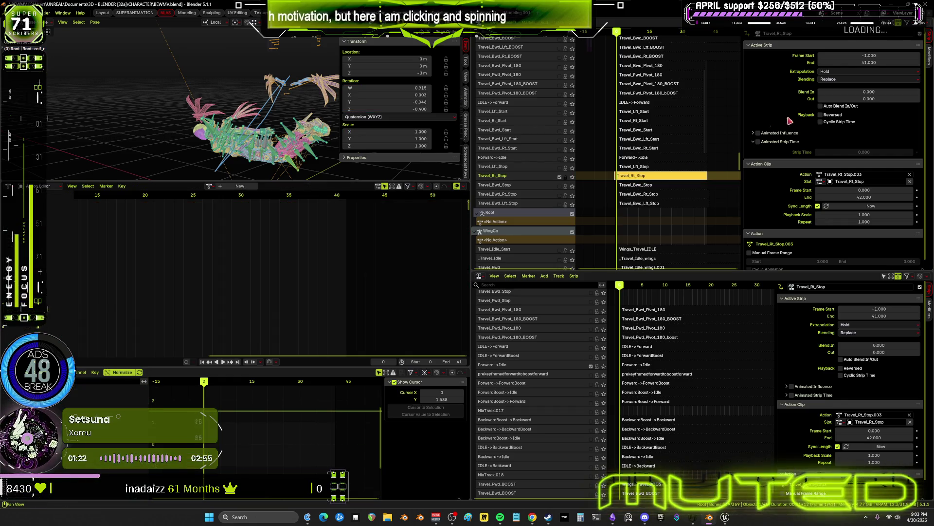
{"action": "left_click", "coordinate": [881, 55]}
{"action": "type", "text": "0"}
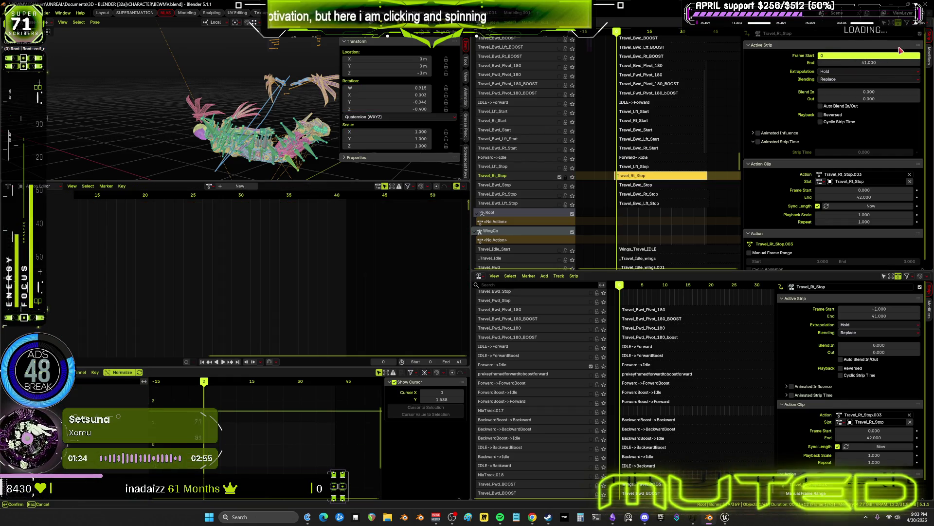
{"action": "left_click", "coordinate": [890, 62]}
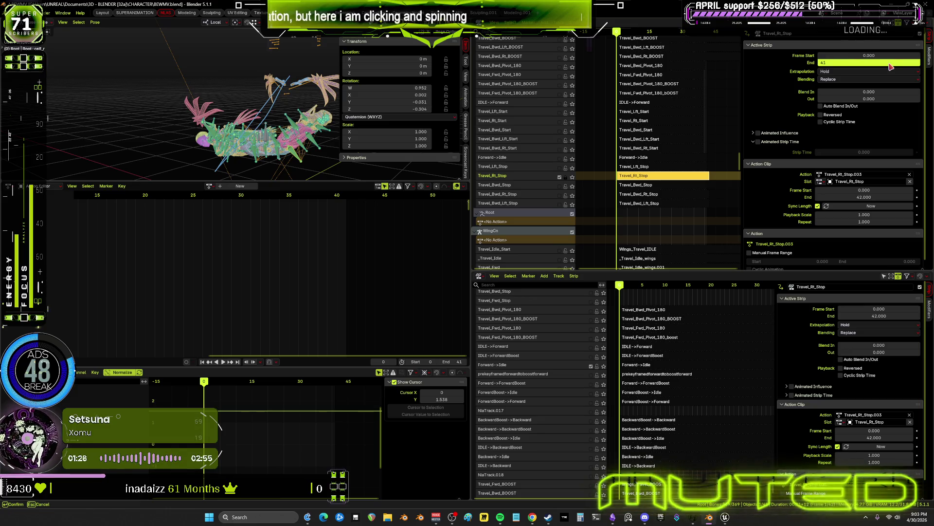
{"action": "key", "text": "Return"}
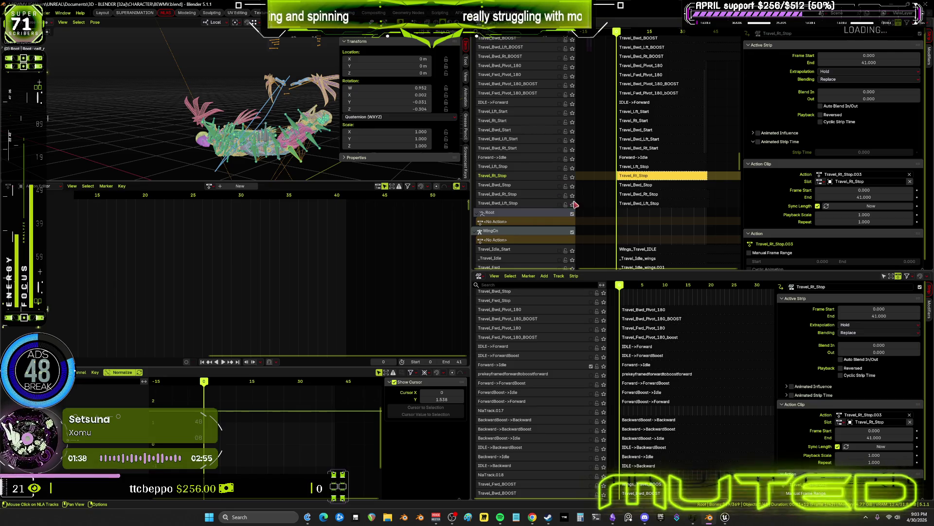
{"action": "left_click", "coordinate": [560, 187]}
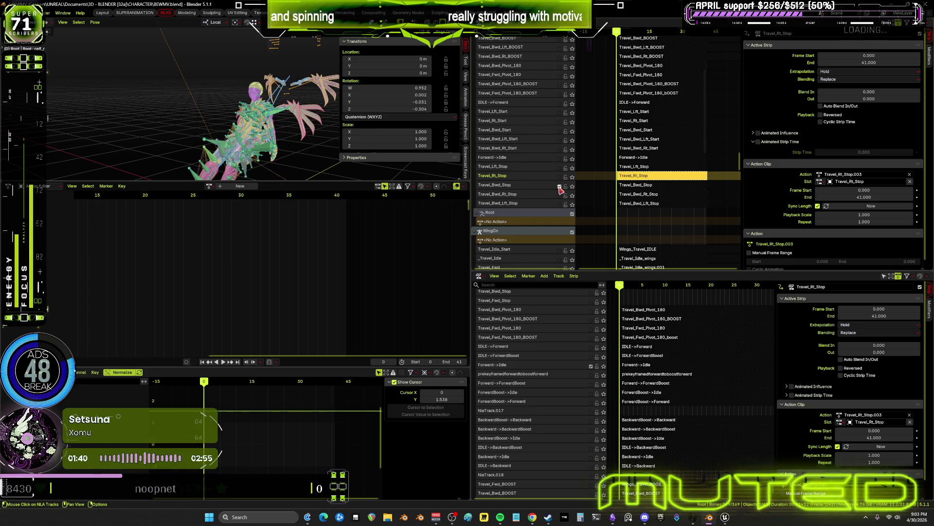
- Enter tweak mode on the Travel_Bwd_Stop strip and bake its action
{"action": "left_click", "coordinate": [638, 186]}
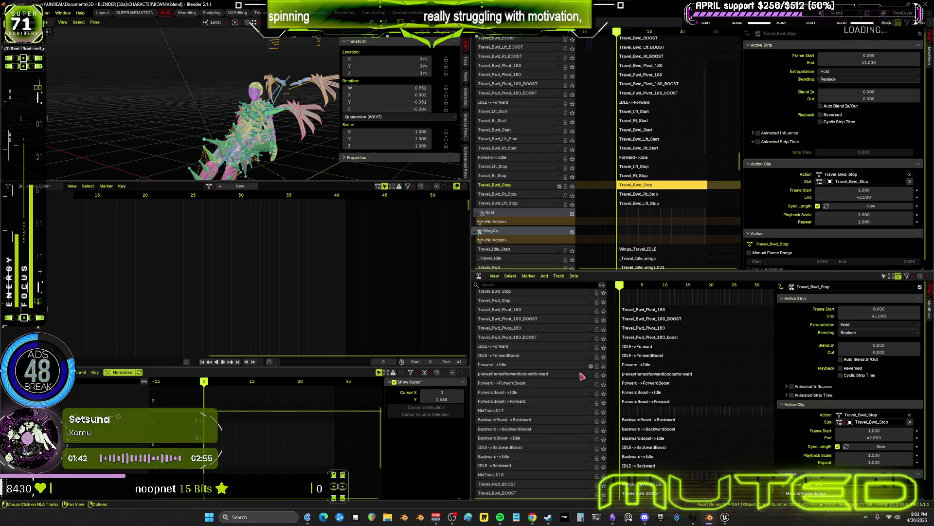
{"action": "scroll", "coordinate": [583, 377], "scroll_direction": "down", "scroll_amount": 4}
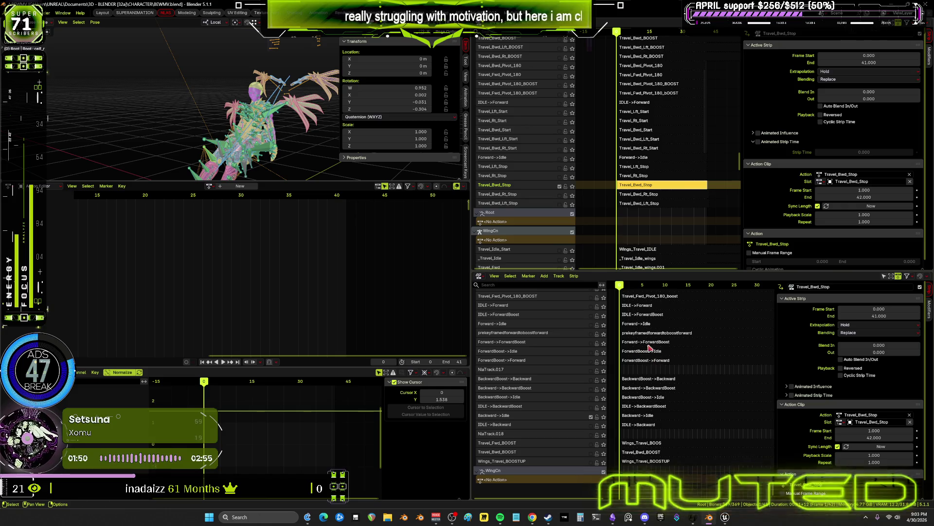
{"action": "mouse_move", "coordinate": [623, 287]}
{"action": "left_mouse_down"}
{"action": "mouse_move", "coordinate": [725, 299]}
{"action": "mouse_move", "coordinate": [746, 311]}
{"action": "left_mouse_up"}
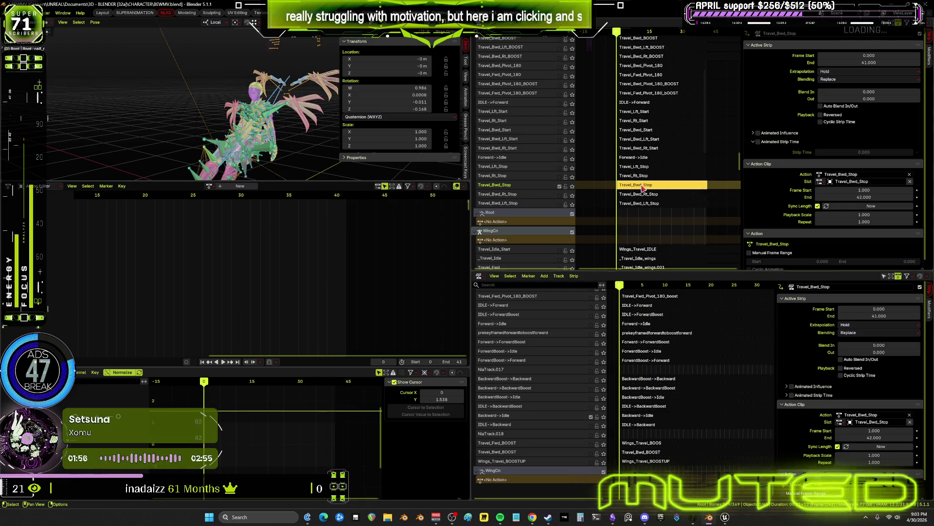
{"action": "key", "text": "Tab"}
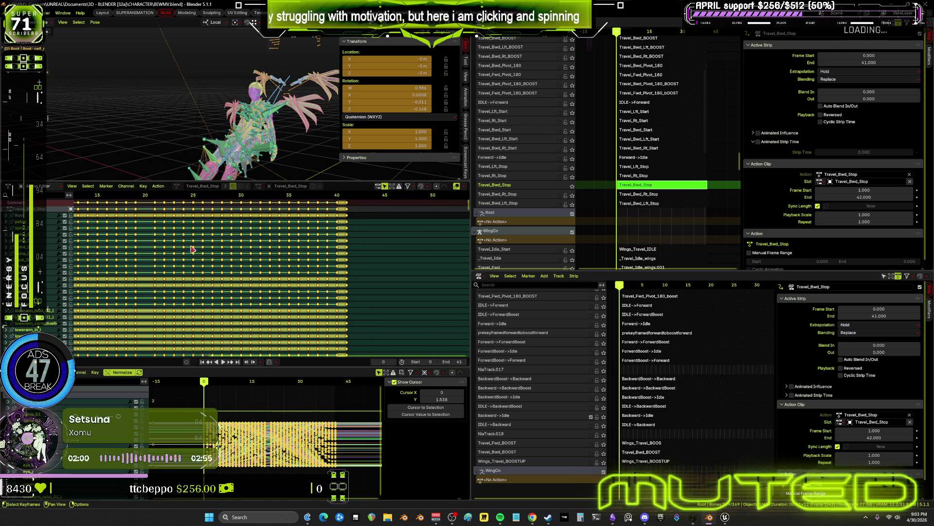
{"action": "left_click", "coordinate": [95, 23]}
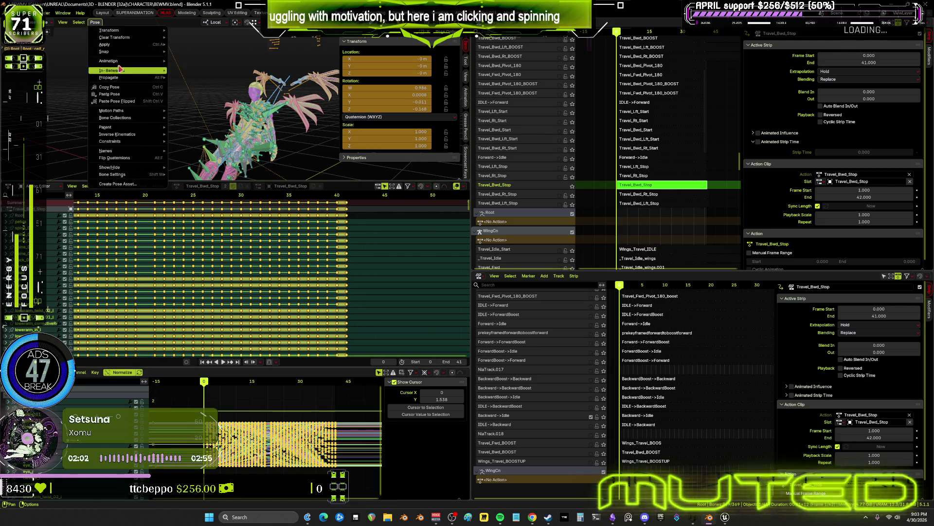
{"action": "mouse_move", "coordinate": [122, 61]}
{"action": "left_click", "coordinate": [193, 102]}
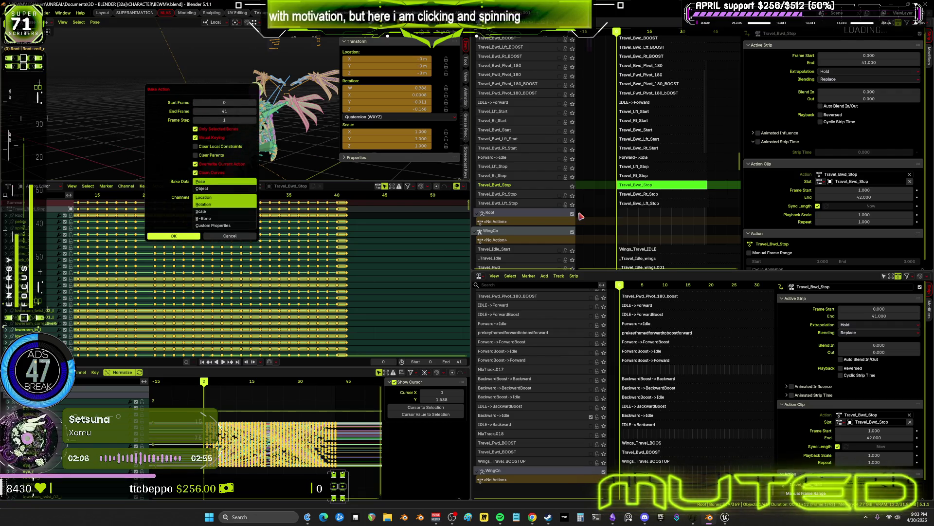
{"action": "key", "text": "Return"}
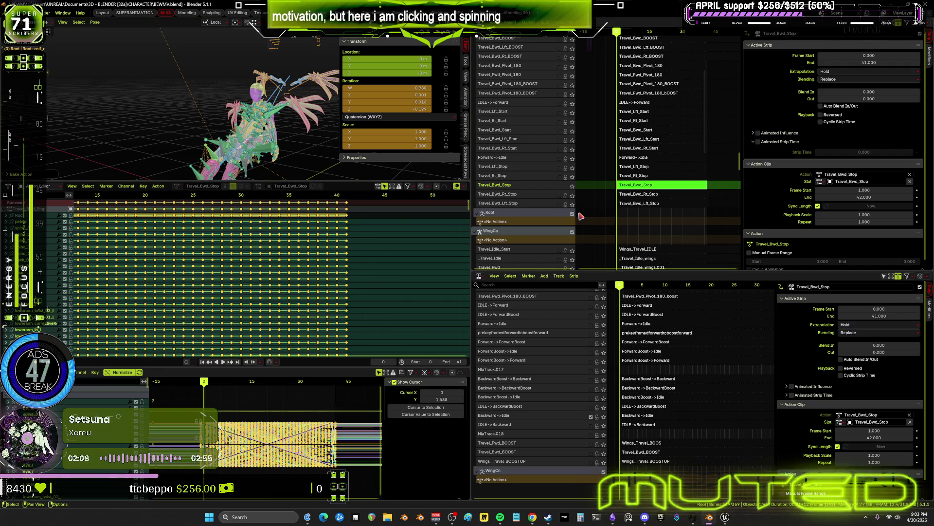
- Leave tweak mode, set the strip to frames 0–41, and enable the Travel_Bwd_Rt_Stop track
{"action": "key", "text": "Tab"}
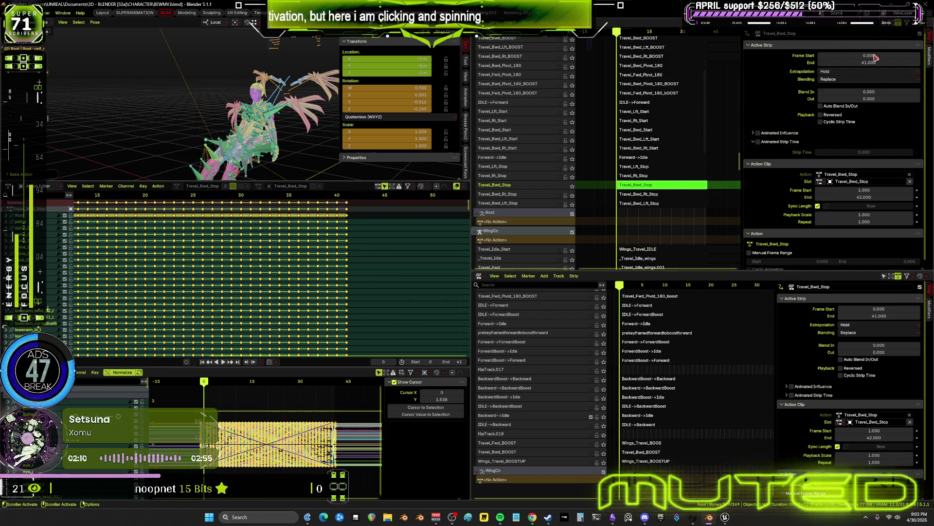
{"action": "left_click", "coordinate": [875, 56]}
{"action": "type", "text": "-1.0"}
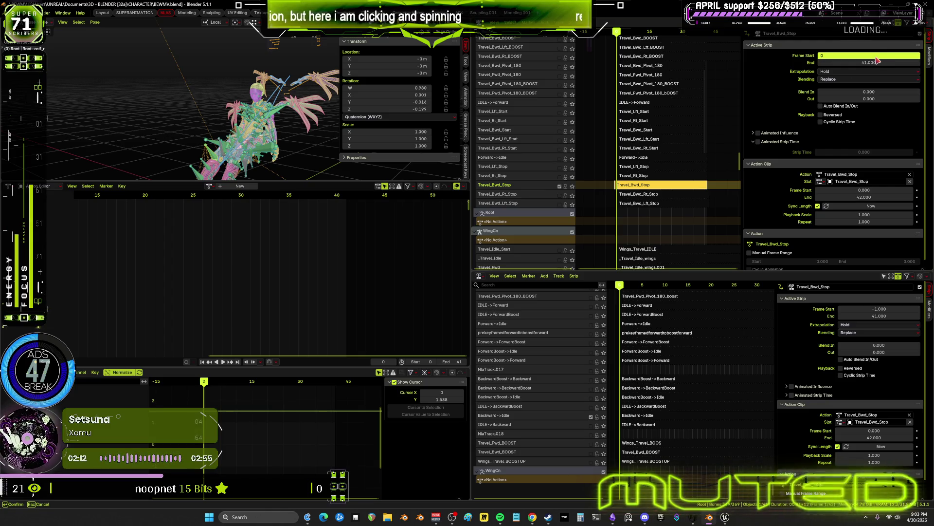
{"action": "left_click", "coordinate": [874, 62]}
{"action": "type", "text": "42.0"}
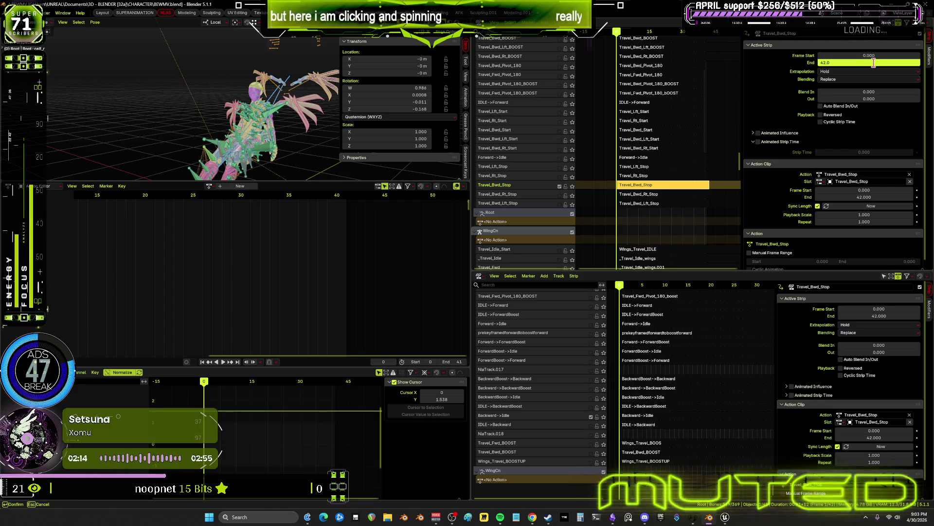
{"action": "key", "text": "Return"}
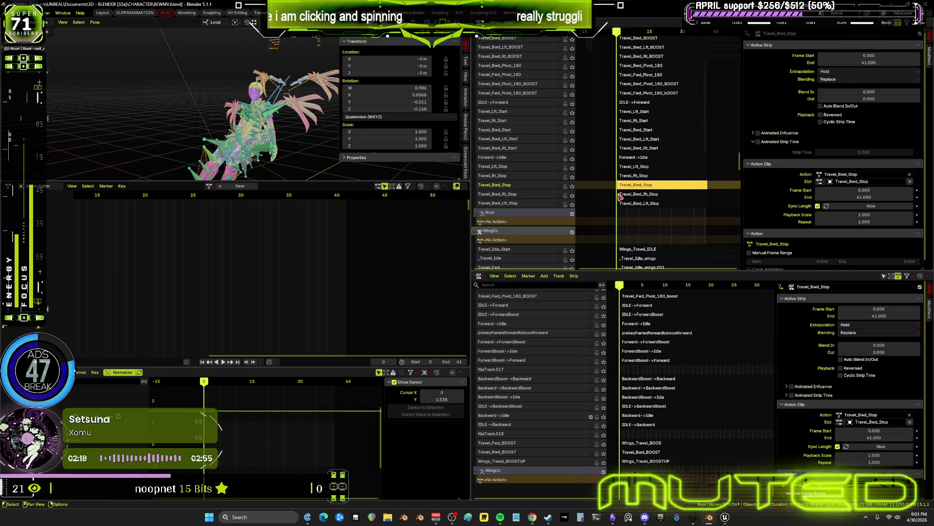
{"action": "left_click", "coordinate": [565, 196]}
{"action": "left_click", "coordinate": [564, 196]}
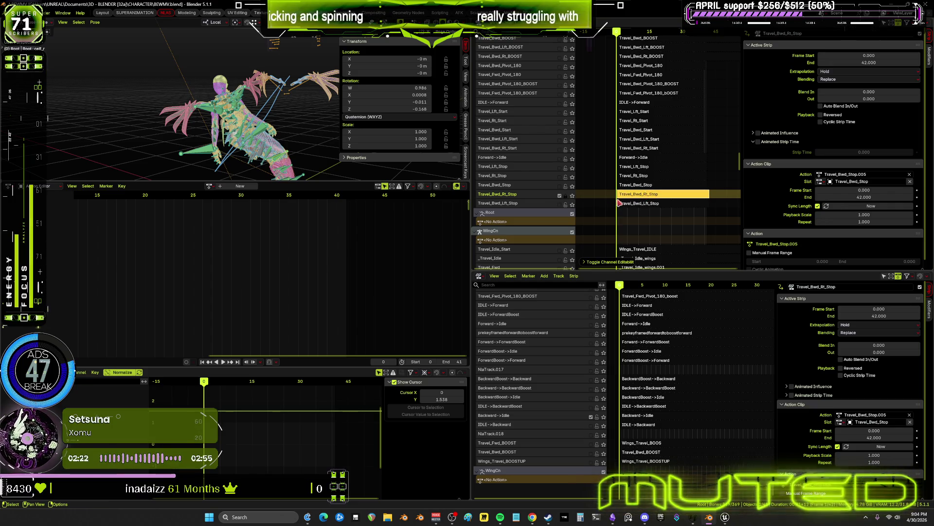
- Enter tweak mode on Travel_Bwd_Rt_Stop and select all bones, with ik_hand_l active
{"action": "left_click", "coordinate": [638, 197]}
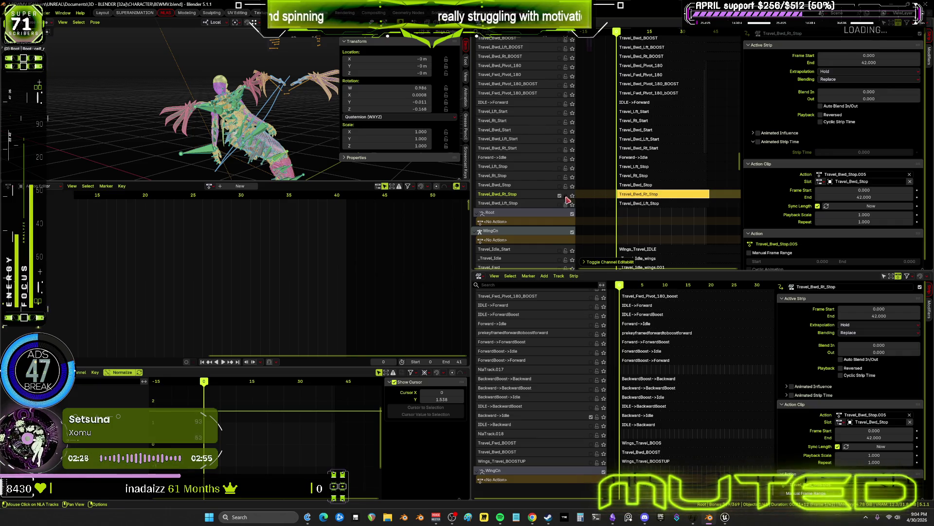
{"action": "left_click", "coordinate": [638, 199]}
{"action": "left_click", "coordinate": [642, 204]}
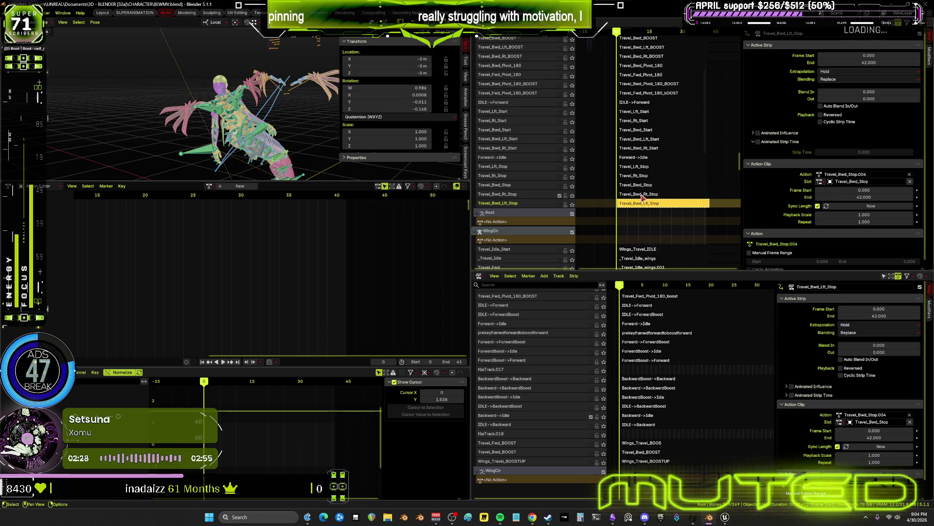
{"action": "left_click", "coordinate": [641, 195]}
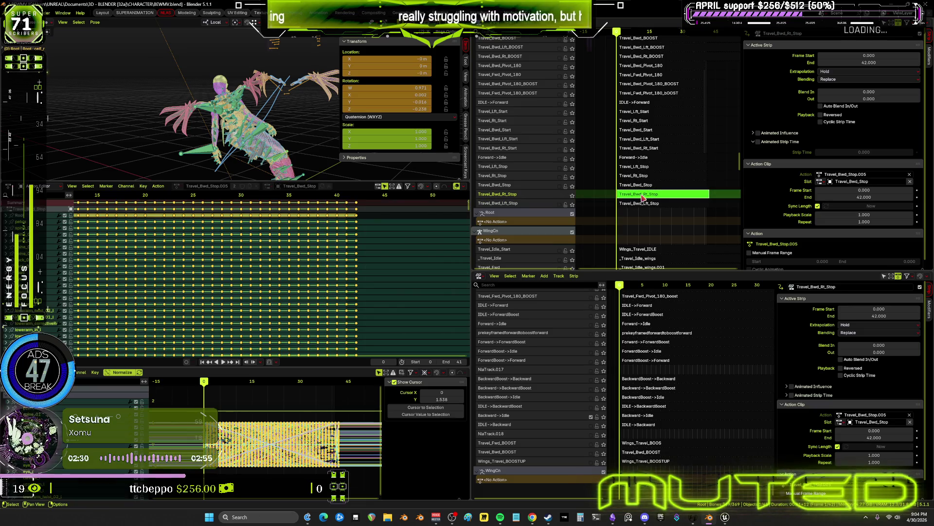
{"action": "key", "text": "Tab"}
{"action": "left_click", "coordinate": [289, 215]}
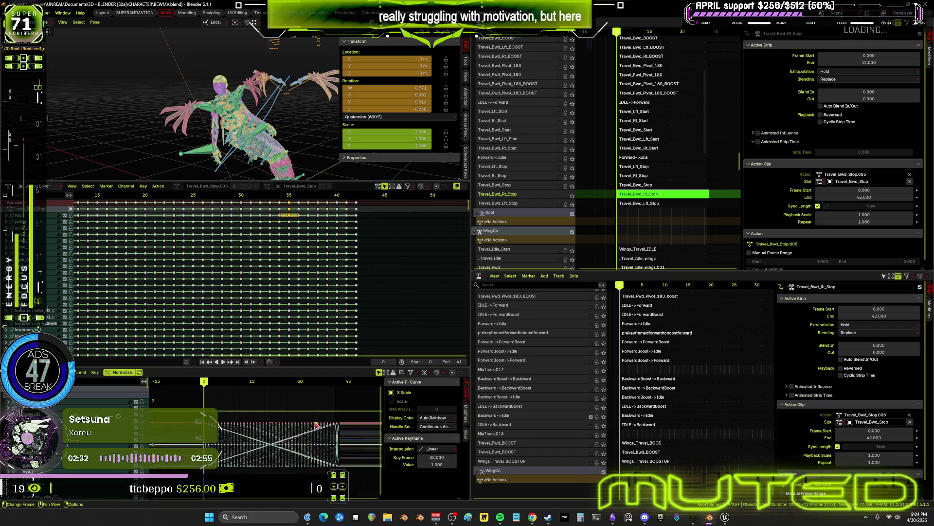
{"action": "key", "text": "a"}
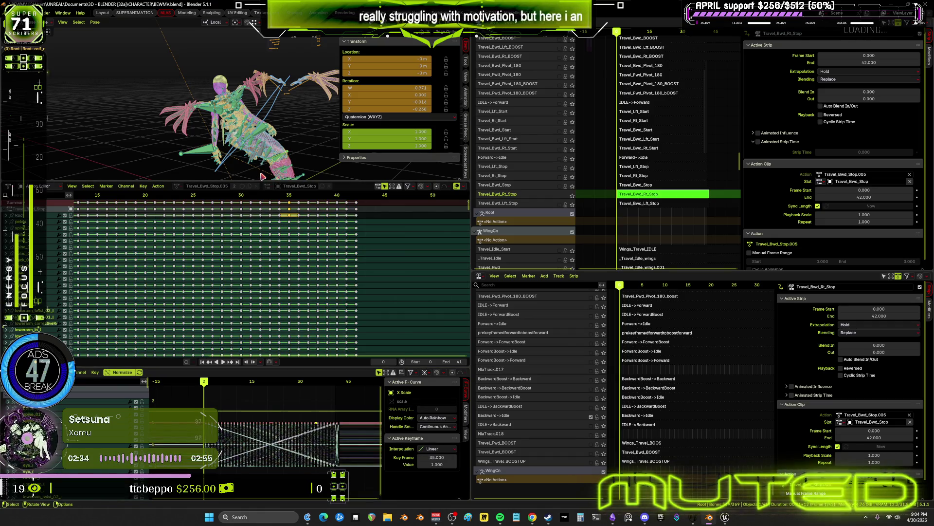
{"action": "key", "text": "alt+a"}
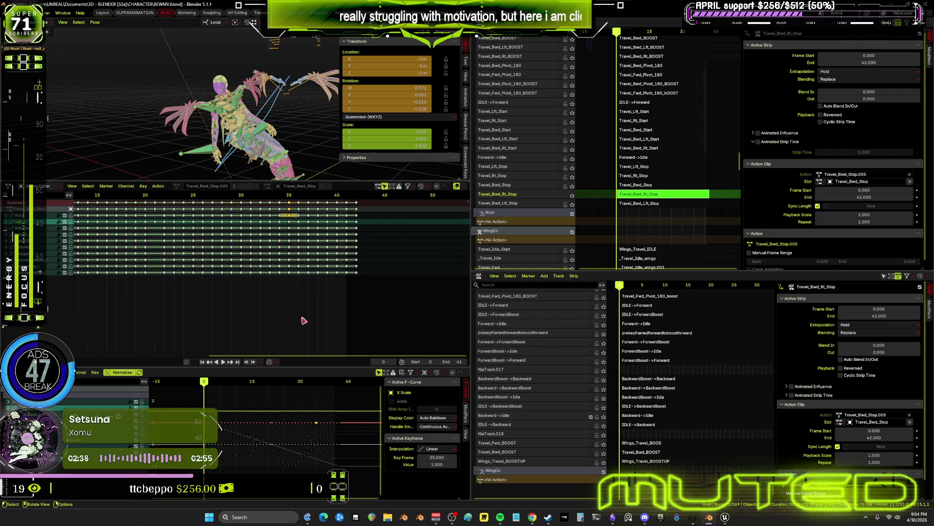
{"action": "key", "text": "a"}
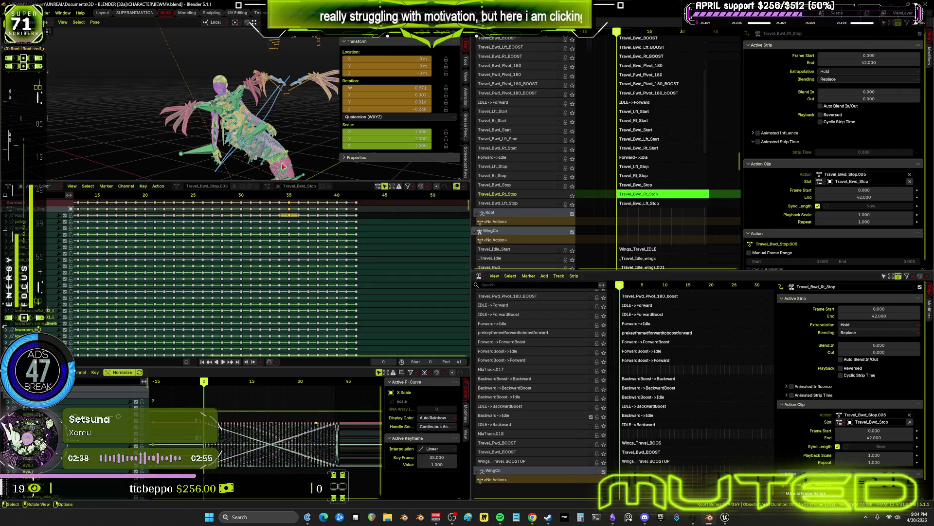
{"action": "left_click", "coordinate": [261, 134]}
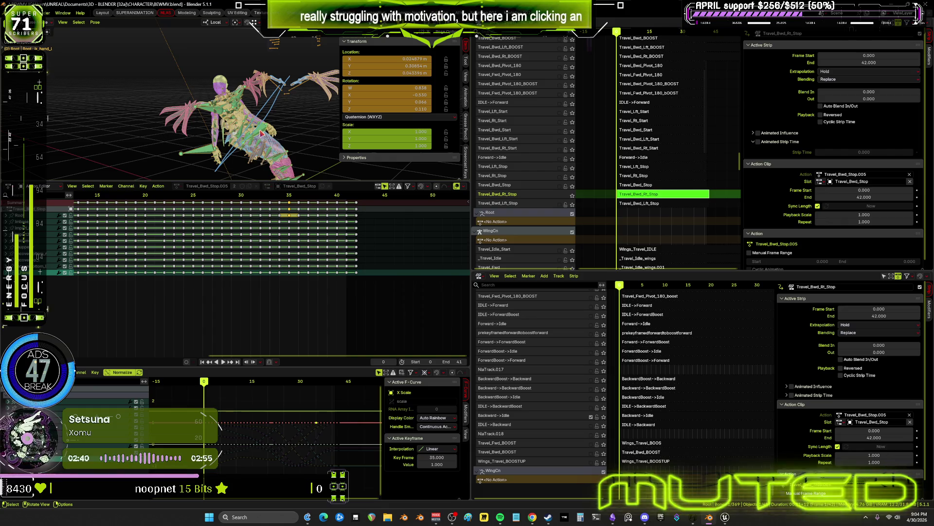
- Bake the action into Travel_Bwd_Stop.005, then revert an earlier step from the undo history
{"action": "left_click", "coordinate": [95, 21]}
{"action": "mouse_move", "coordinate": [117, 62]}
{"action": "left_click", "coordinate": [213, 100]}
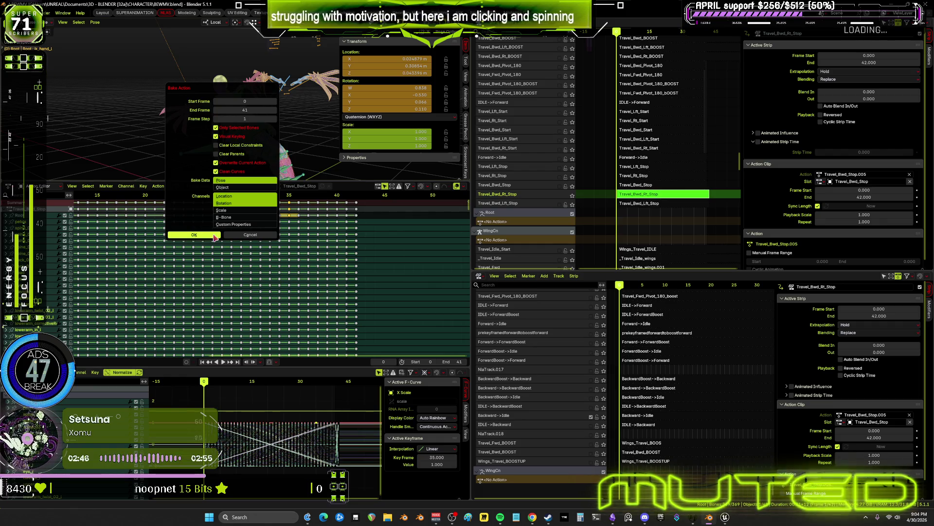
{"action": "left_click", "coordinate": [214, 237]}
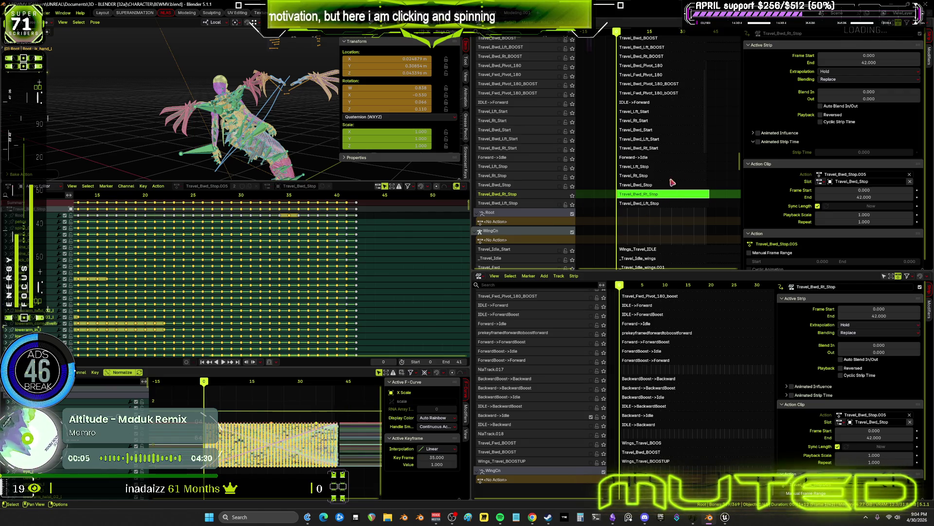
{"action": "key", "text": "Tab"}
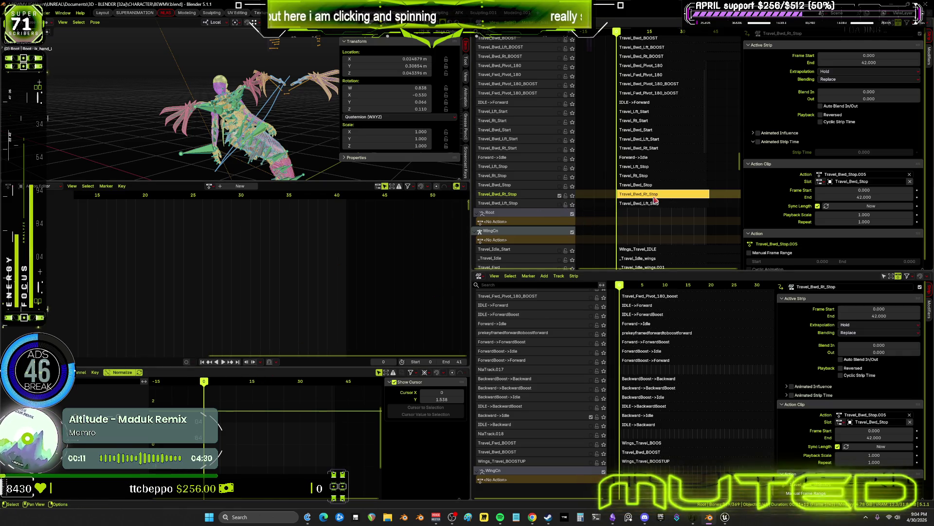
{"action": "key", "text": "Tab"}
{"action": "left_click", "coordinate": [28, 13]}
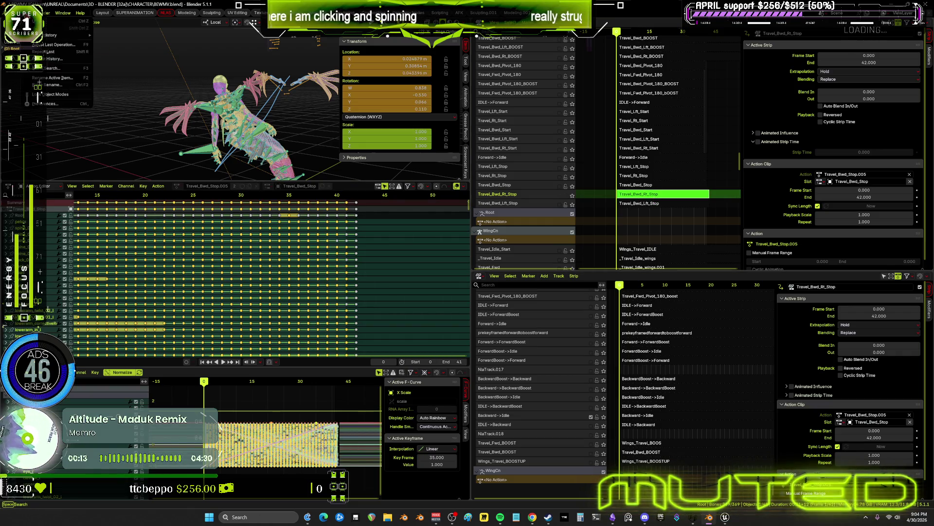
{"action": "mouse_move", "coordinate": [45, 40]}
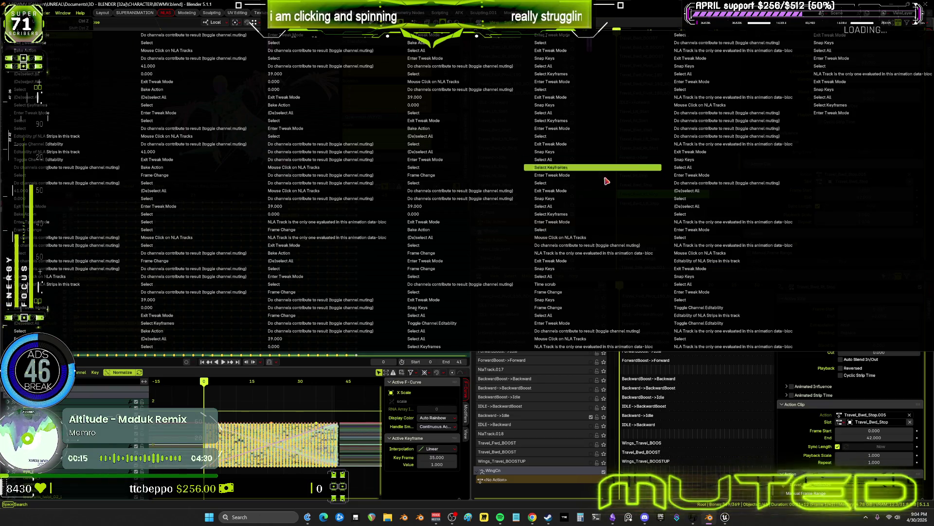
{"action": "left_click", "coordinate": [594, 346]}
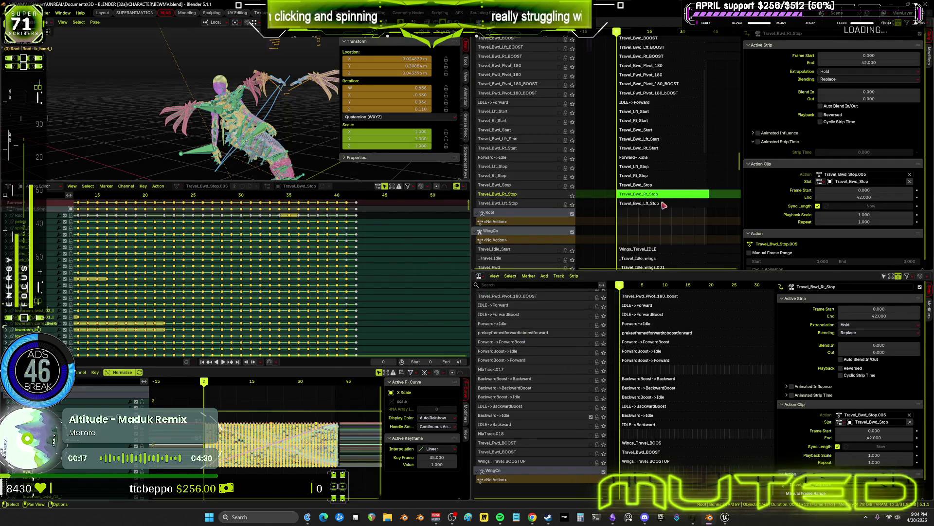
- Leave tweak mode, set the strip end to 41, and toggle the Travel_Bwd_Lft_Stop track's mute
{"action": "key", "text": "Tab"}
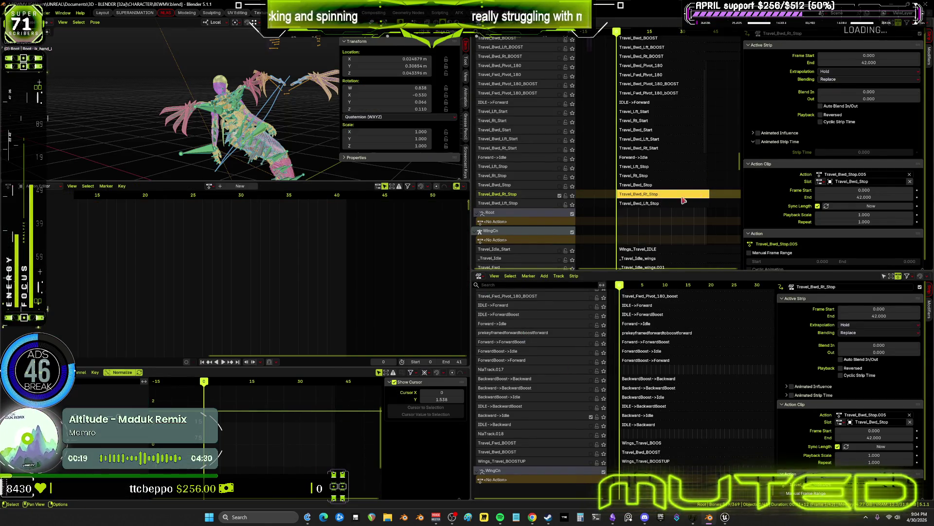
{"action": "left_click", "coordinate": [865, 64]}
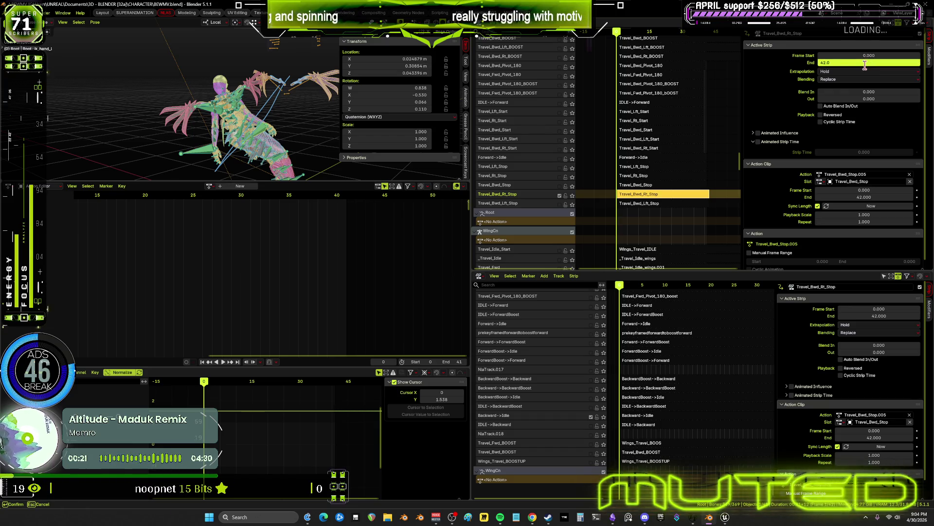
{"action": "type", "text": "41"}
{"action": "key", "text": "Return"}
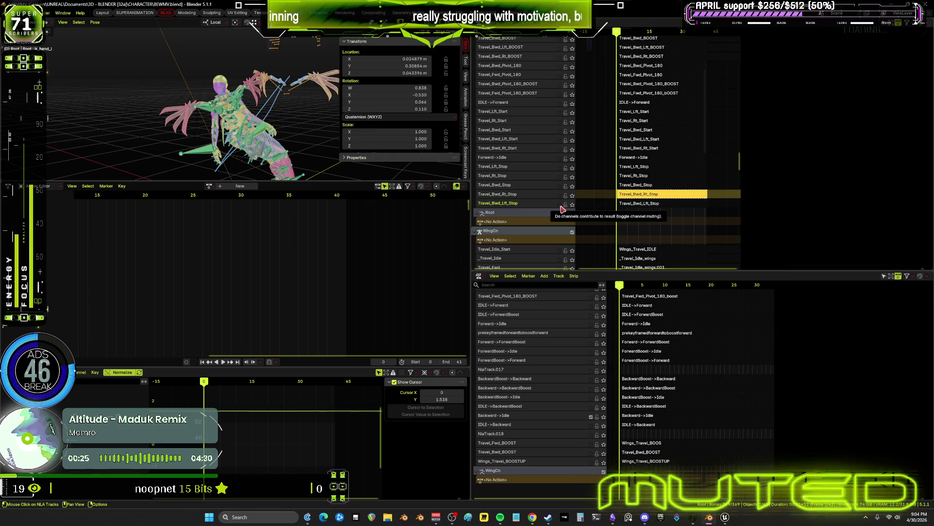
{"action": "left_click", "coordinate": [559, 205]}
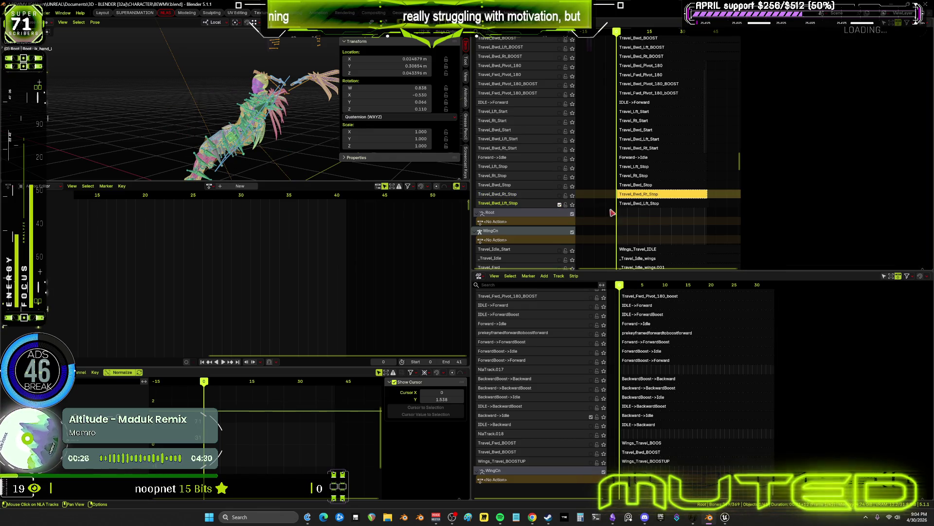
- Bake the Travel_Bwd_Lft_Stop strip's action into Travel_Bwd_Stop.004 and inspect the baked curves
{"action": "left_click", "coordinate": [644, 205]}
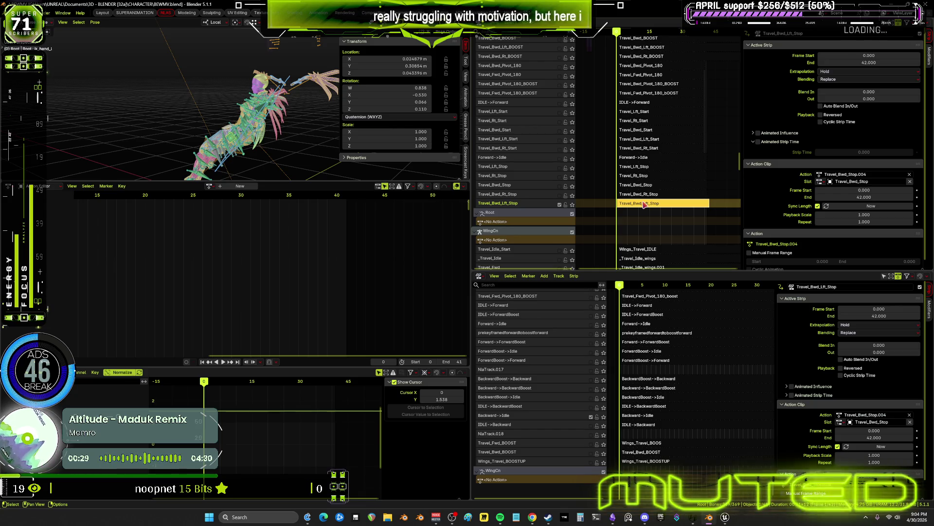
{"action": "key", "text": "Tab"}
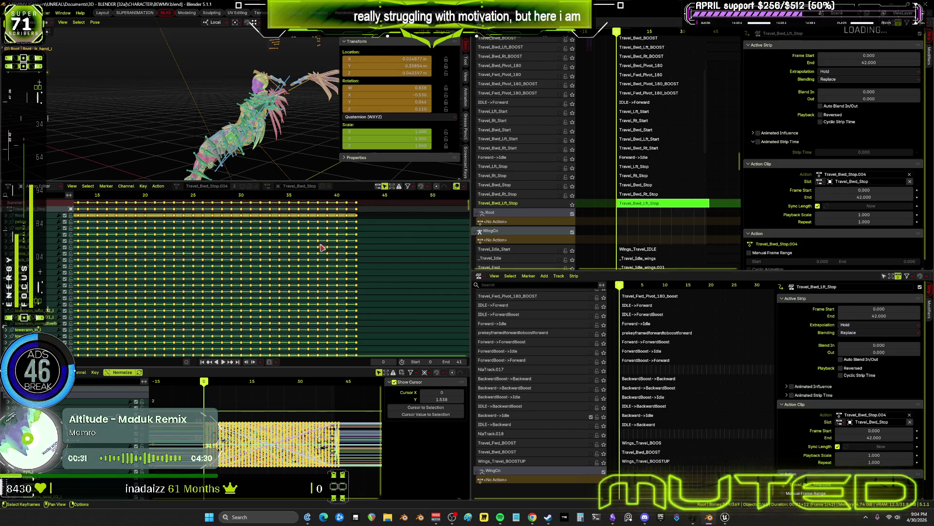
{"action": "left_click", "coordinate": [96, 23]}
{"action": "mouse_move", "coordinate": [141, 61]}
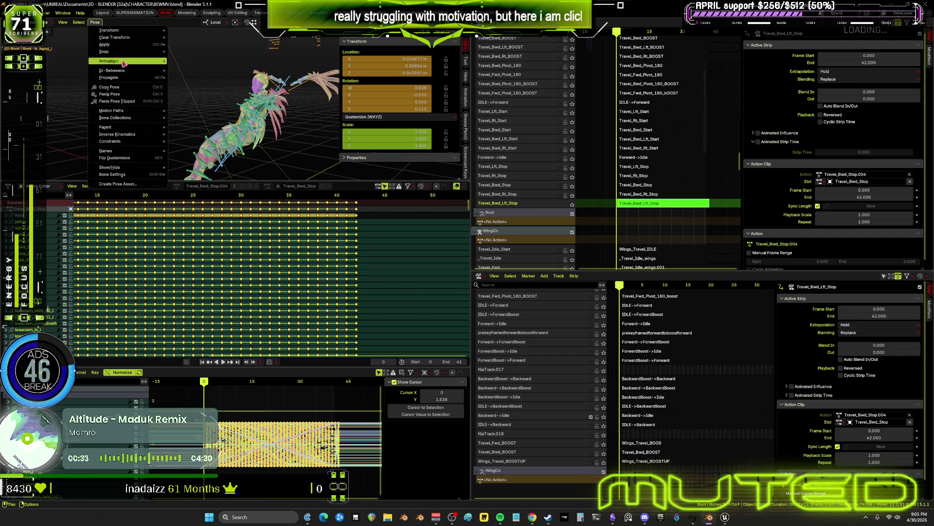
{"action": "left_click", "coordinate": [211, 98]}
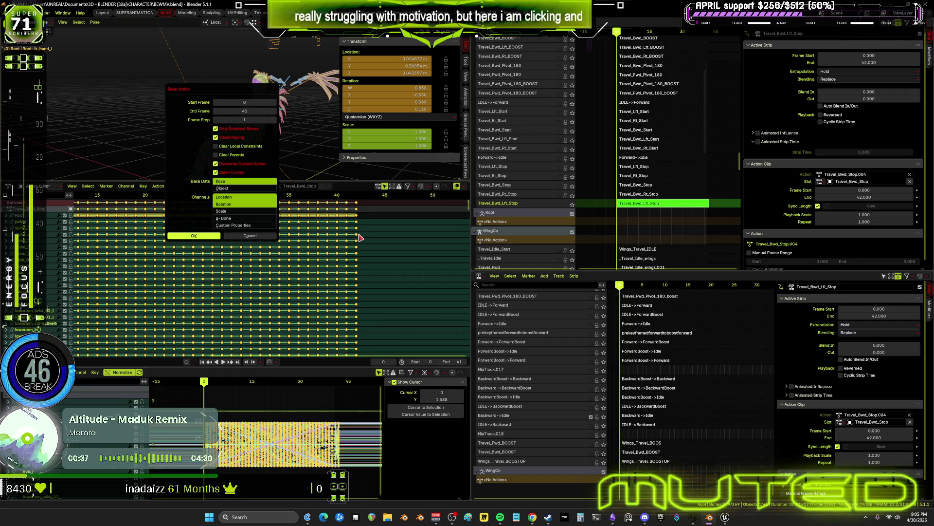
{"action": "key", "text": "Return"}
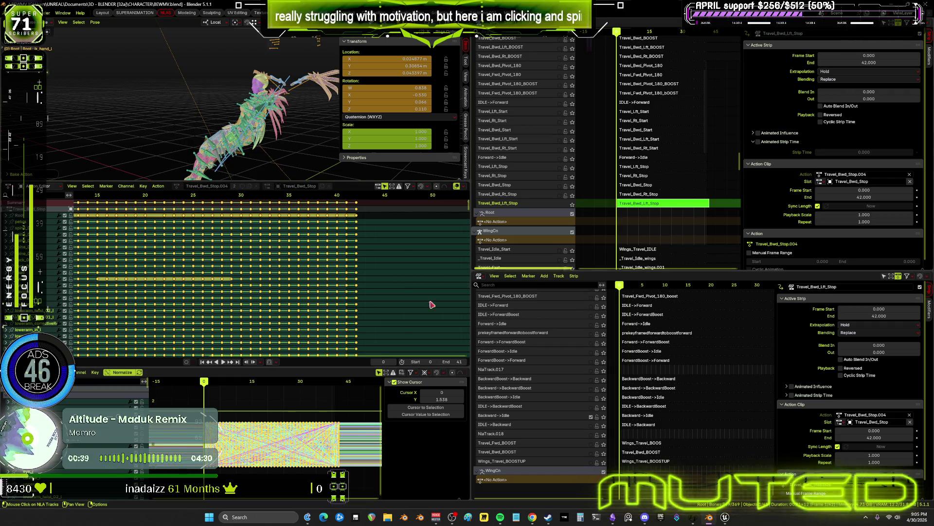
{"action": "key", "text": "ctrl+space"}
{"action": "key", "text": "Home"}
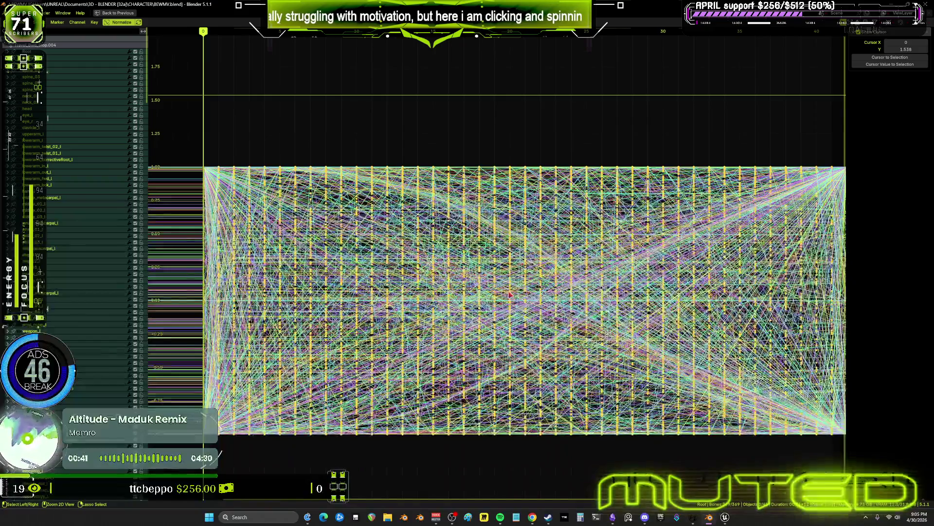
{"action": "key", "text": "ctrl+space"}
- Leave tweak mode and set the Travel_Bwd_Lft_Stop strip's end frame to 41
{"action": "key", "text": "Tab"}
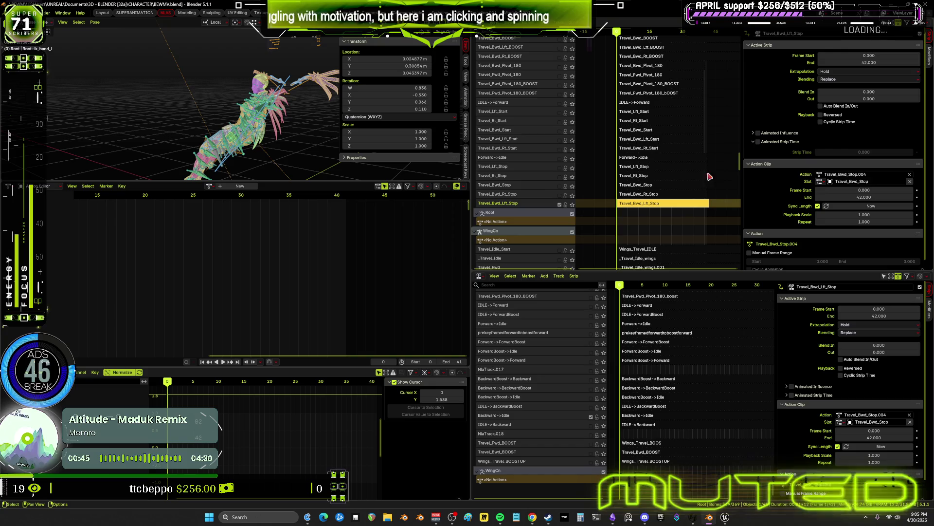
{"action": "left_click", "coordinate": [866, 62]}
{"action": "type", "text": "41"}
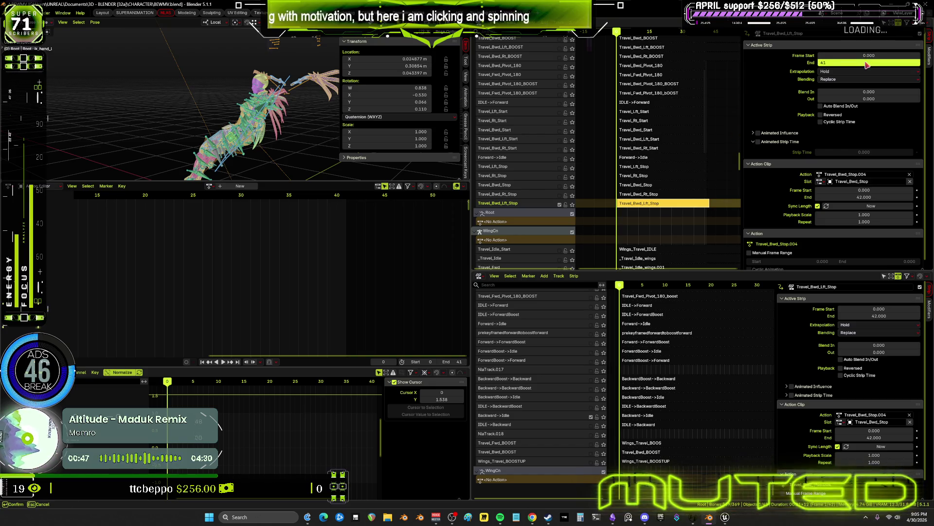
{"action": "key", "text": "Return"}
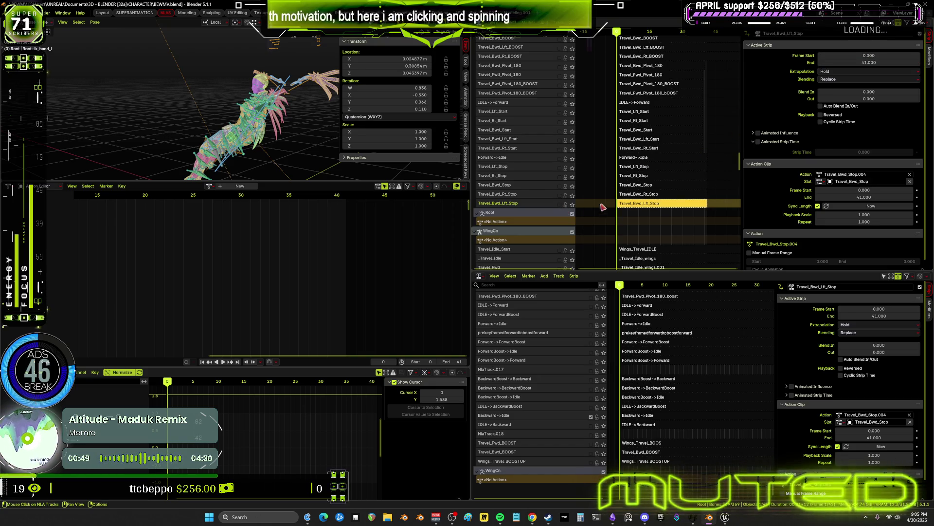
{"action": "scroll", "coordinate": [536, 242], "scroll_direction": "down", "scroll_amount": 8}
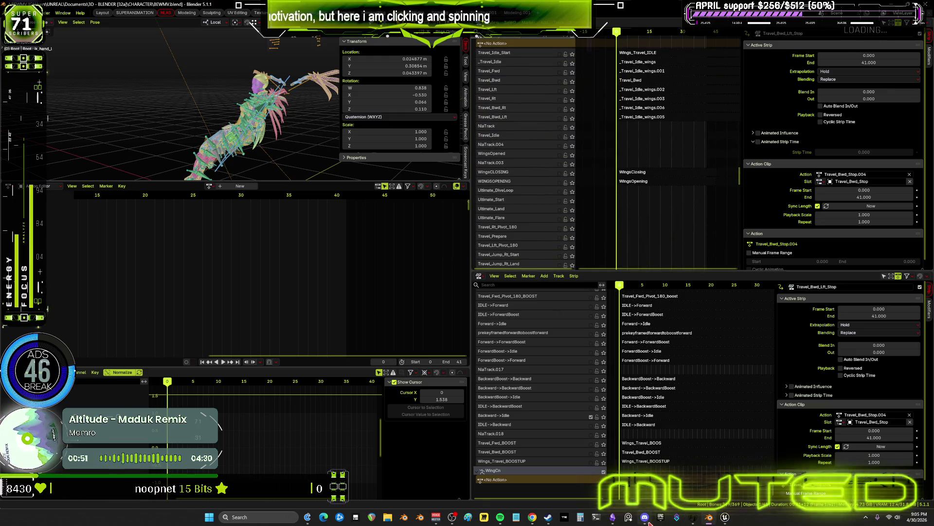
{"action": "key", "text": "alt+Tab"}
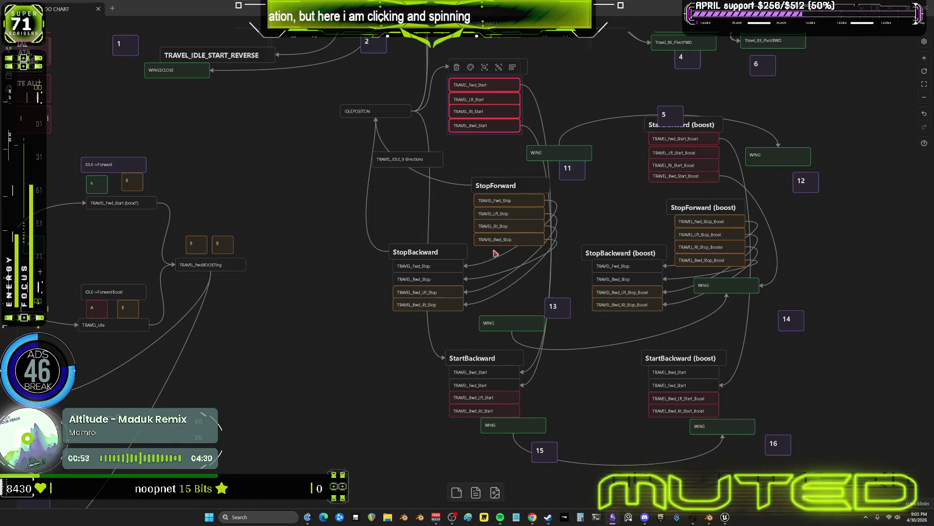
- Colour the StartForward, StopForward and backward left/right start and stop nodes green, then return to Blender
{"action": "left_click_drag", "start_coordinate": [444, 434], "coordinate": [454, 397]}
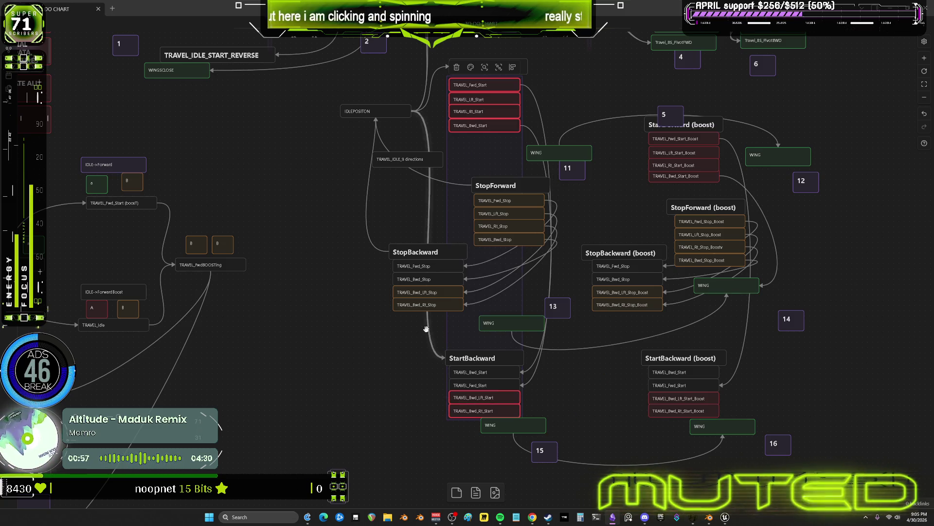
{"action": "left_click_drag", "start_coordinate": [427, 331], "coordinate": [423, 294], "text": "shift"}
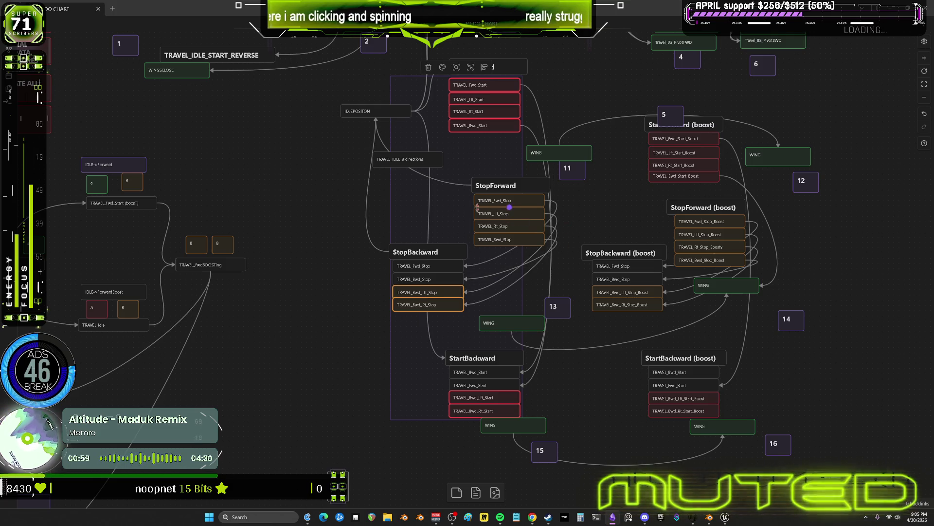
{"action": "left_click", "coordinate": [535, 223], "text": "shift"}
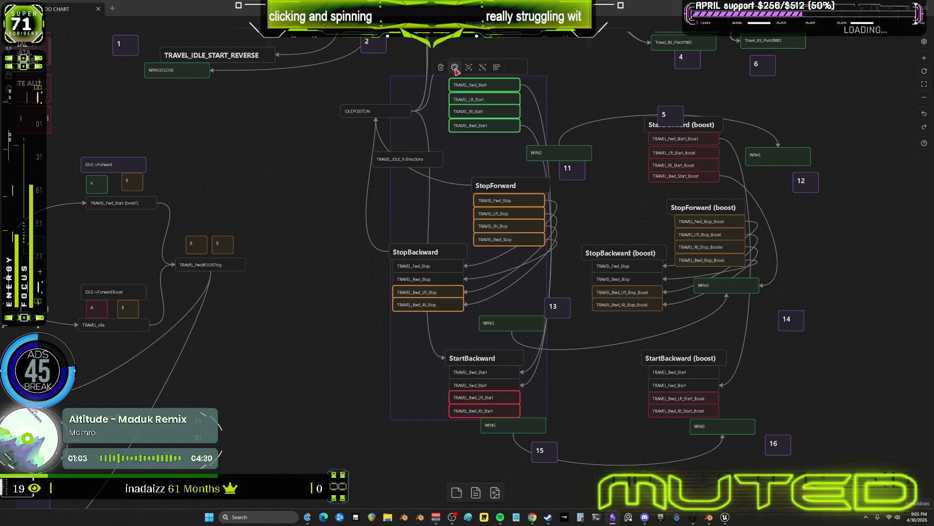
{"action": "left_click", "coordinate": [454, 68]}
{"action": "left_click", "coordinate": [473, 86]}
{"action": "left_click", "coordinate": [280, 259]}
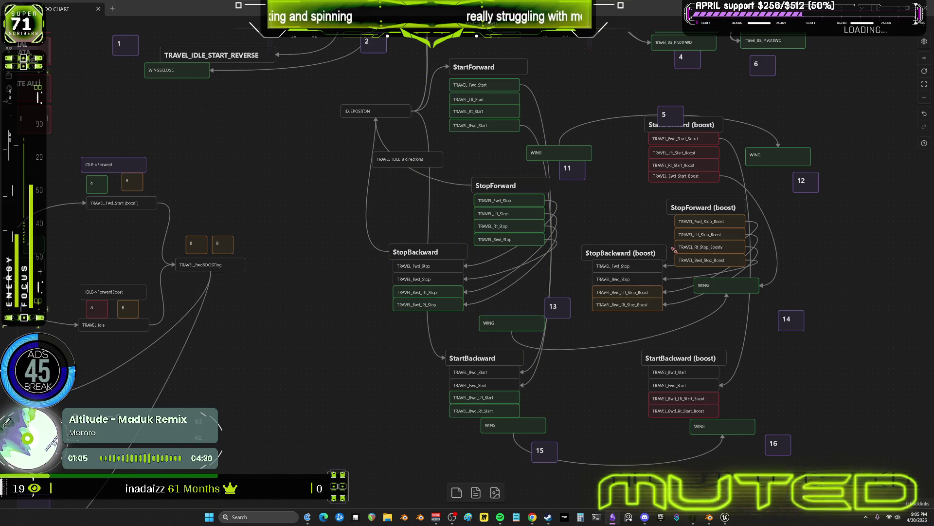
{"action": "scroll", "coordinate": [745, 206], "scroll_direction": "right", "scroll_amount": 5}
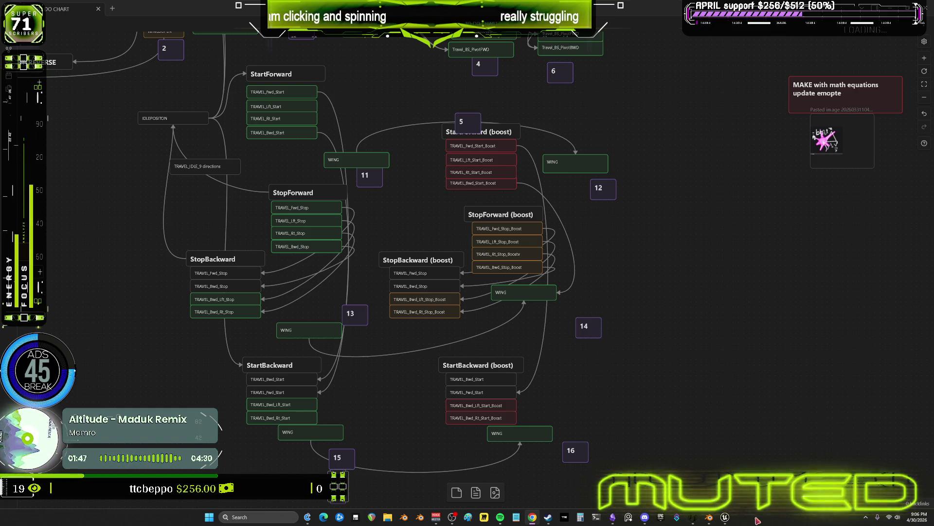
{"action": "left_click", "coordinate": [709, 517]}
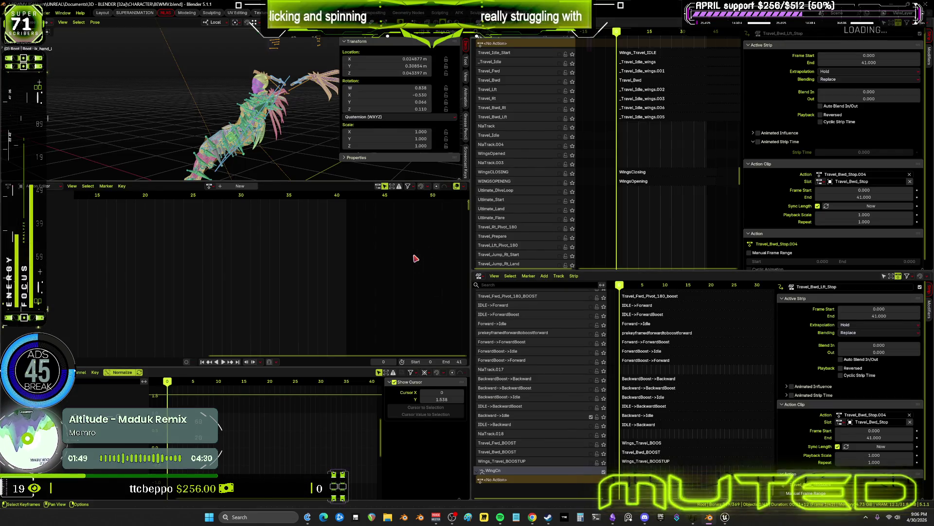
- Browse up the NLA tracks, selecting the Travel_Fwd_BOOST track and the Travel_Rt_Start_BOOST strip
{"action": "scroll", "coordinate": [649, 98], "scroll_direction": "up", "scroll_amount": 9}
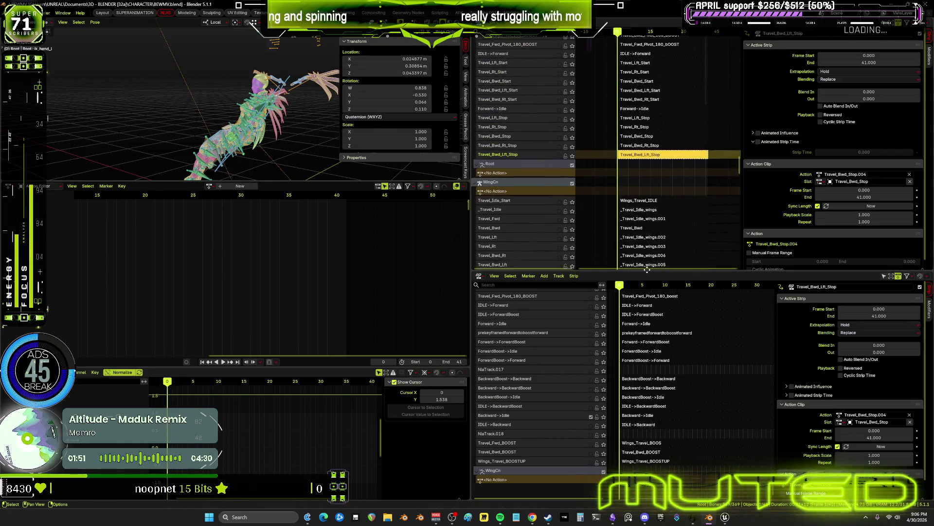
{"action": "scroll", "coordinate": [658, 89], "scroll_direction": "up", "scroll_amount": 10}
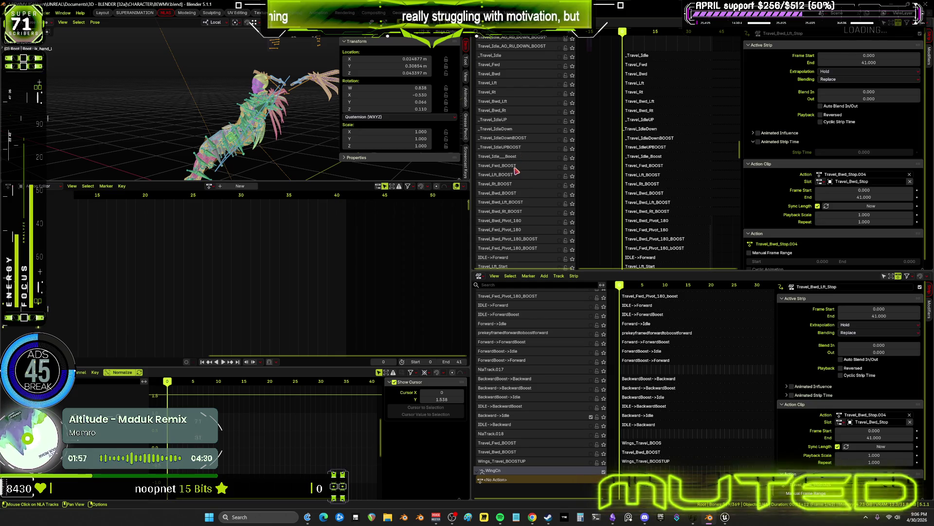
{"action": "left_click", "coordinate": [537, 168]}
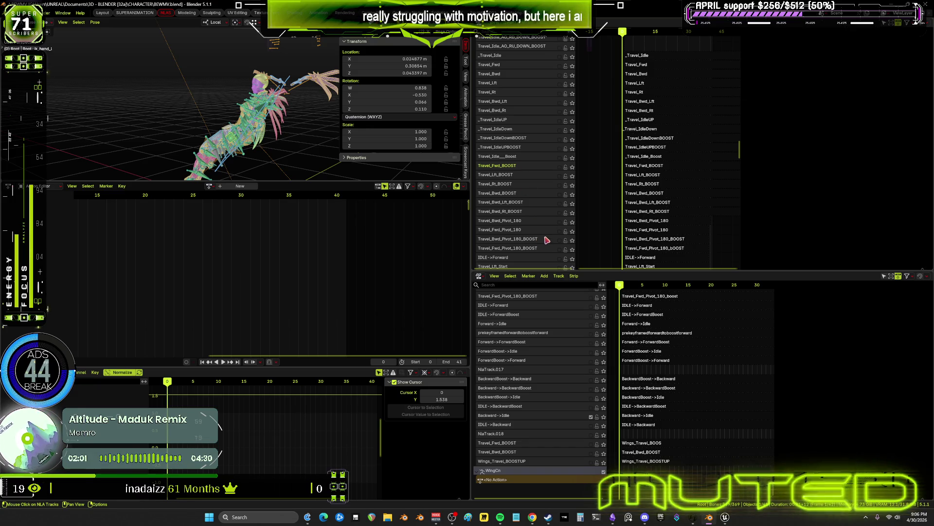
{"action": "scroll", "coordinate": [545, 115], "scroll_direction": "up", "scroll_amount": 8}
{"action": "scroll", "coordinate": [547, 78], "scroll_direction": "up", "scroll_amount": 8}
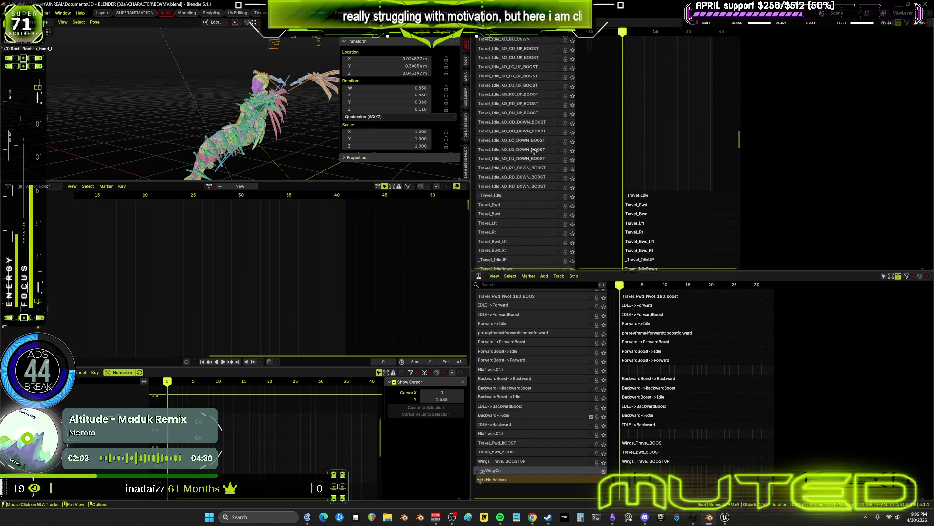
{"action": "scroll", "coordinate": [525, 177], "scroll_direction": "up", "scroll_amount": 15}
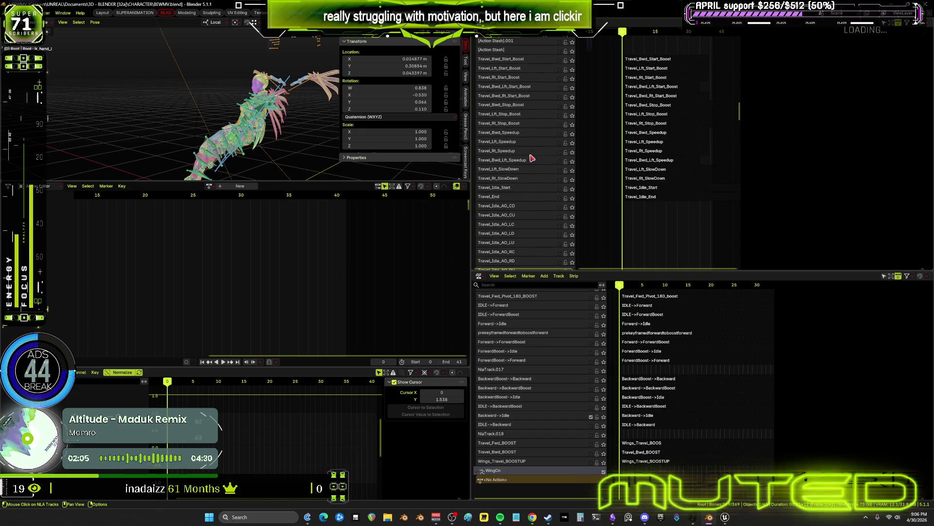
{"action": "scroll", "coordinate": [524, 113], "scroll_direction": "up", "scroll_amount": 4}
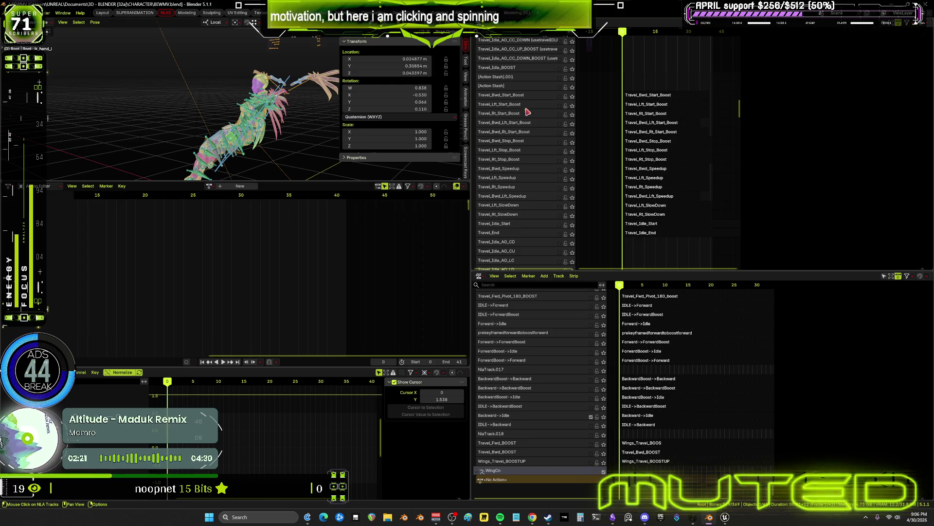
{"action": "scroll", "coordinate": [516, 185], "scroll_direction": "up", "scroll_amount": 5}
{"action": "scroll", "coordinate": [507, 208], "scroll_direction": "up", "scroll_amount": 3}
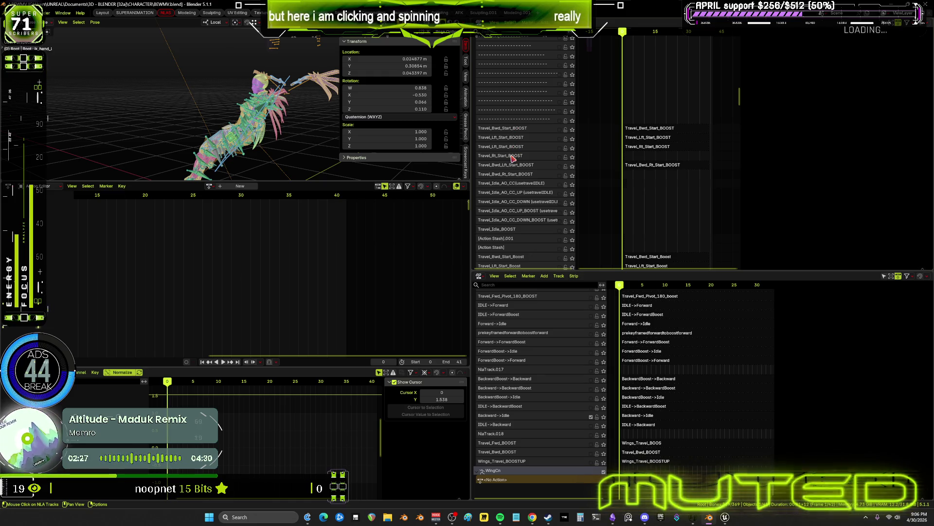
{"action": "left_click", "coordinate": [645, 147]}
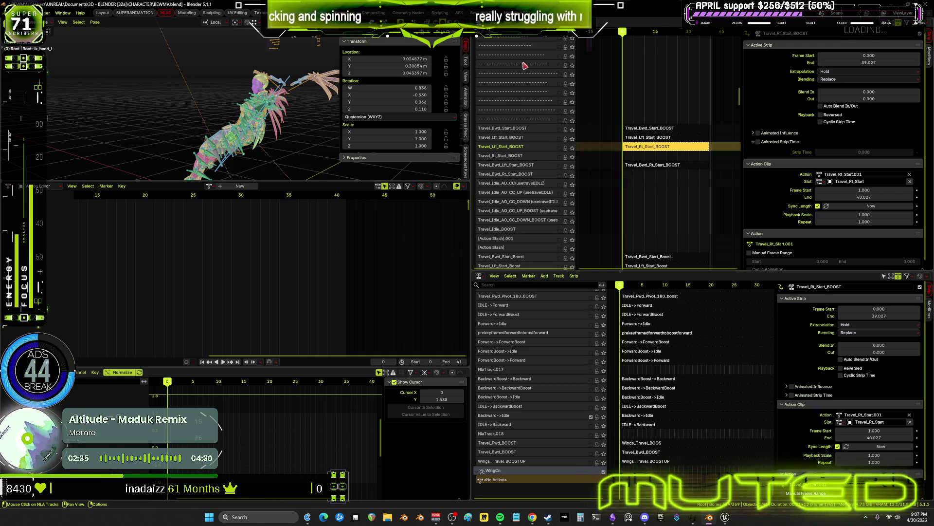
- Select the IDLE->ForwardBoost track and preview its animation around frame 20
{"action": "scroll", "coordinate": [564, 213], "scroll_direction": "up", "scroll_amount": 7}
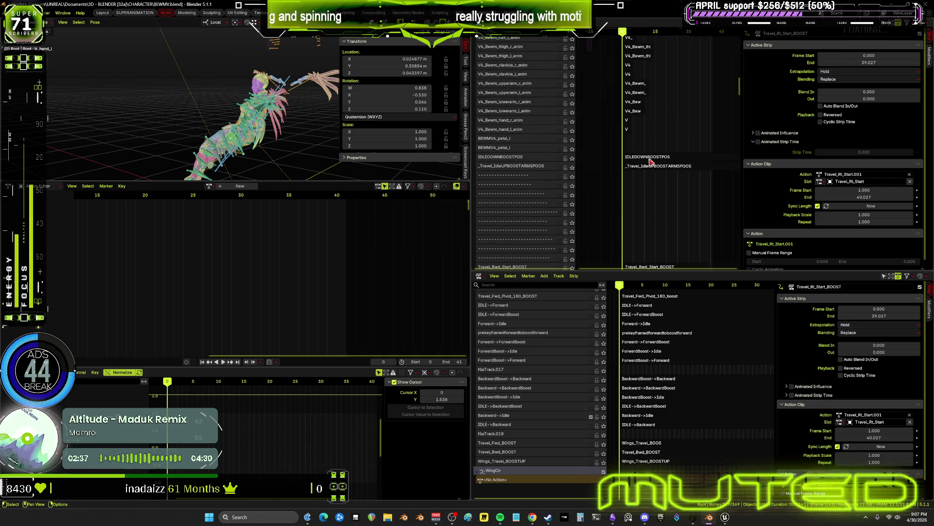
{"action": "scroll", "coordinate": [556, 135], "scroll_direction": "up", "scroll_amount": 10}
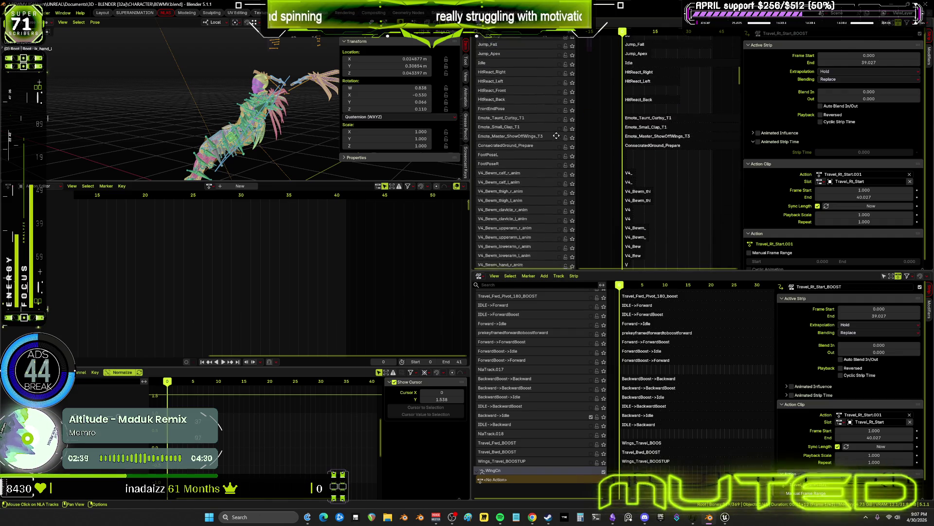
{"action": "scroll", "coordinate": [557, 136], "scroll_direction": "up", "scroll_amount": 12}
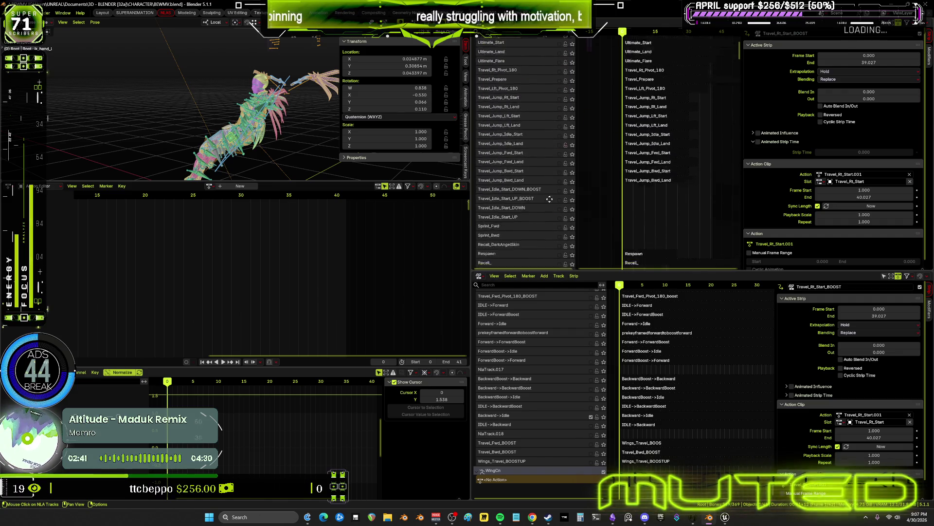
{"action": "scroll", "coordinate": [565, 138], "scroll_direction": "up", "scroll_amount": 3}
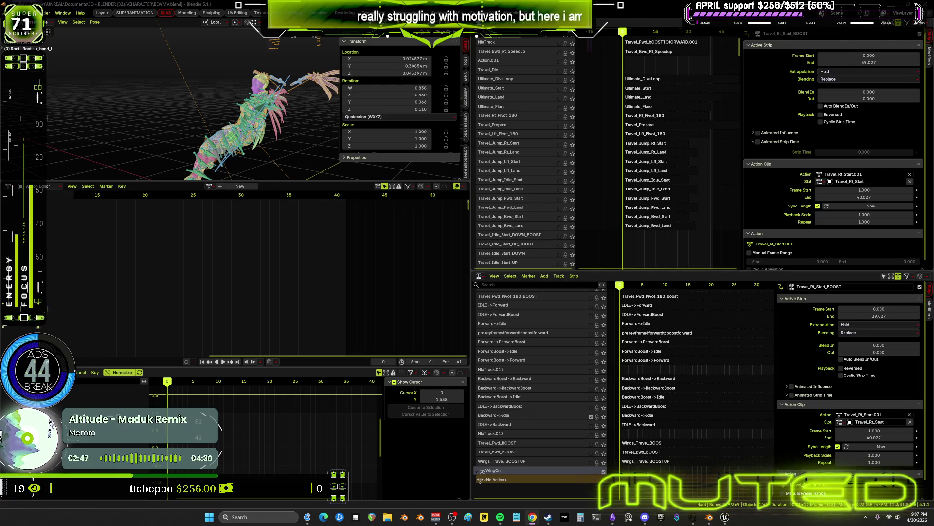
{"action": "scroll", "coordinate": [669, 197], "scroll_direction": "up", "scroll_amount": 5}
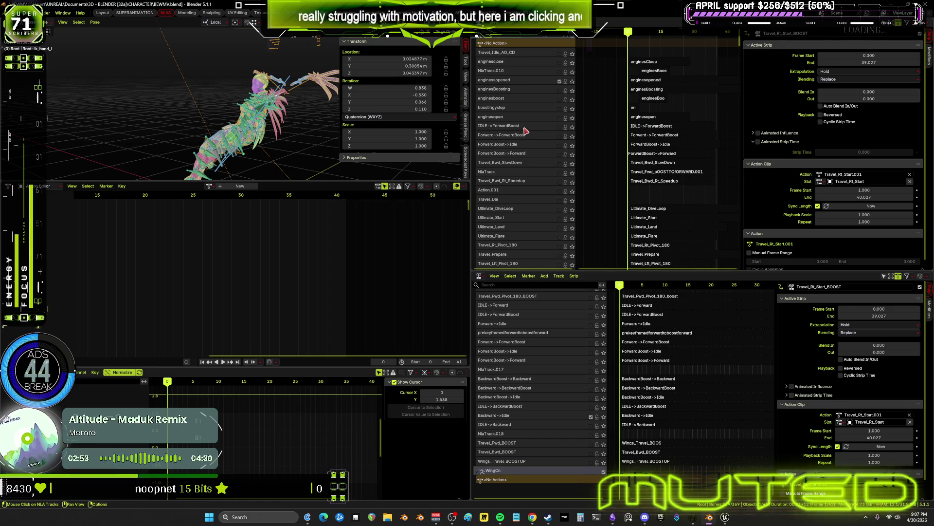
{"action": "left_click", "coordinate": [560, 126]}
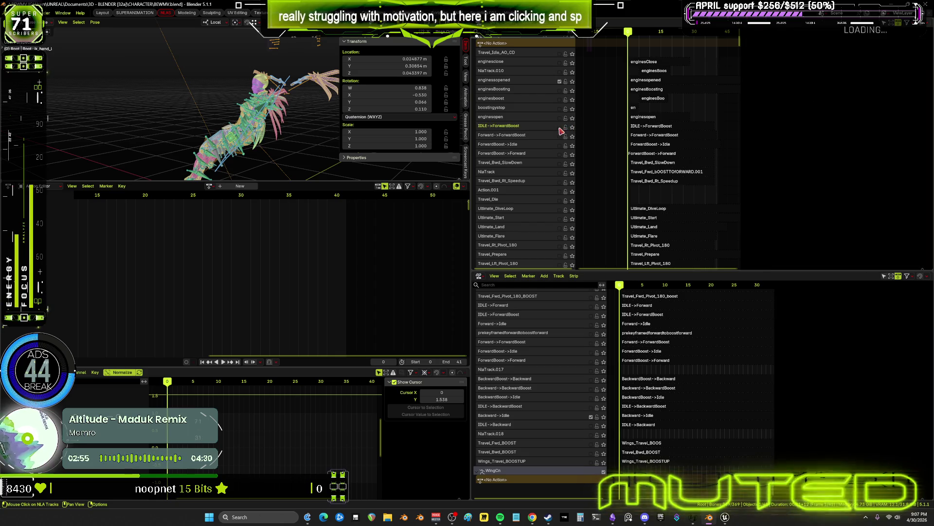
{"action": "key", "text": "space"}
{"action": "left_click_drag", "start_coordinate": [628, 38], "coordinate": [672, 38]}
{"action": "key", "text": "space"}
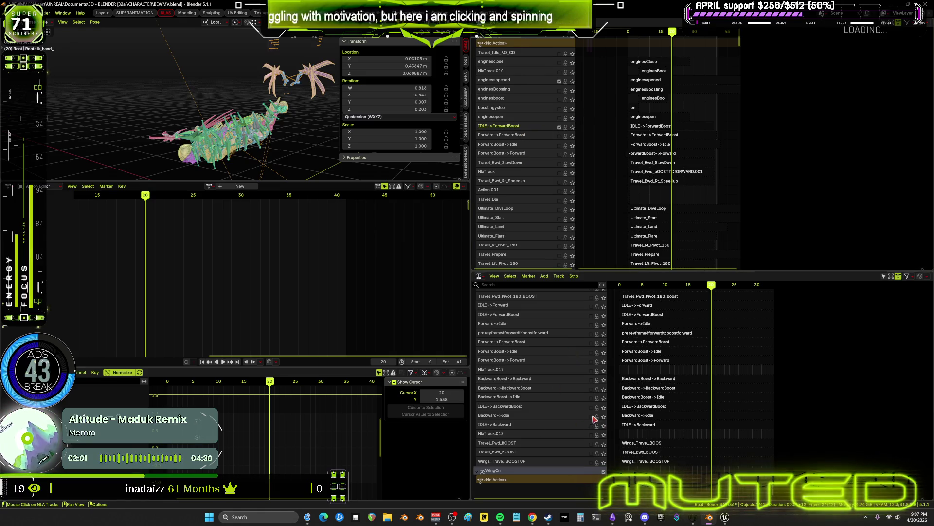
- Enable the IDLE->ForwardBoost track, play the animation and maximize the 3D viewport
{"action": "scroll", "coordinate": [543, 324], "scroll_direction": "up", "scroll_amount": 2}
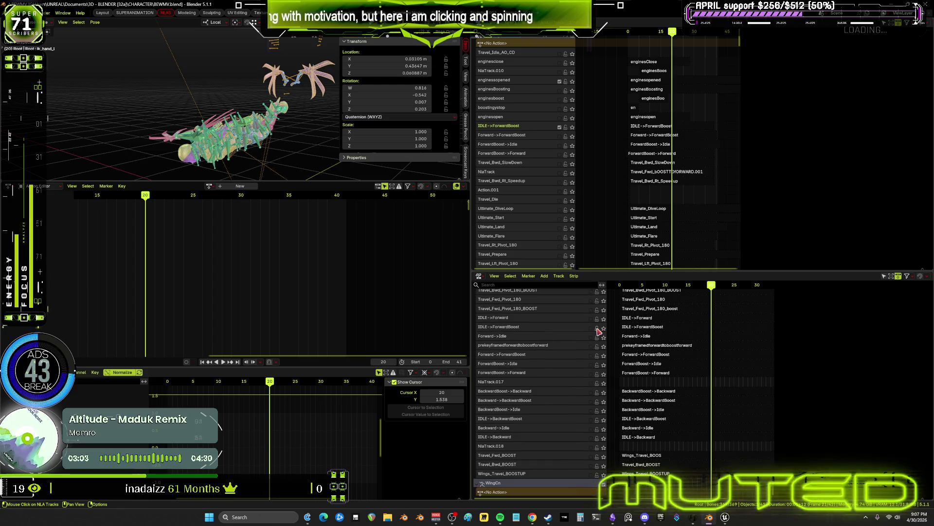
{"action": "left_click", "coordinate": [592, 329]}
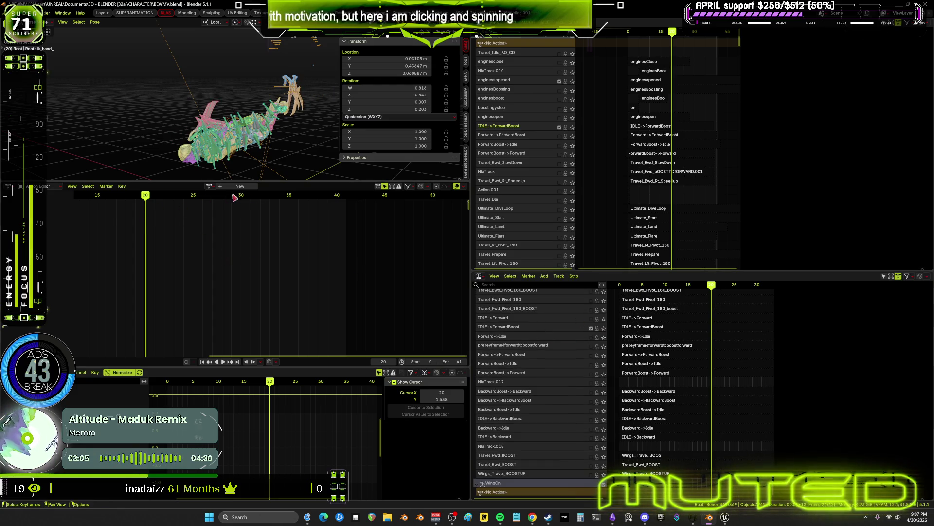
{"action": "left_click", "coordinate": [229, 362]}
{"action": "key", "text": "ctrl+alt+space"}
{"action": "mouse_move", "coordinate": [386, 203]}
{"action": "middle_mouse_down"}
{"action": "mouse_move", "coordinate": [611, 344]}
{"action": "mouse_move", "coordinate": [556, 388]}
{"action": "mouse_move", "coordinate": [534, 266]}
{"action": "middle_mouse_up"}
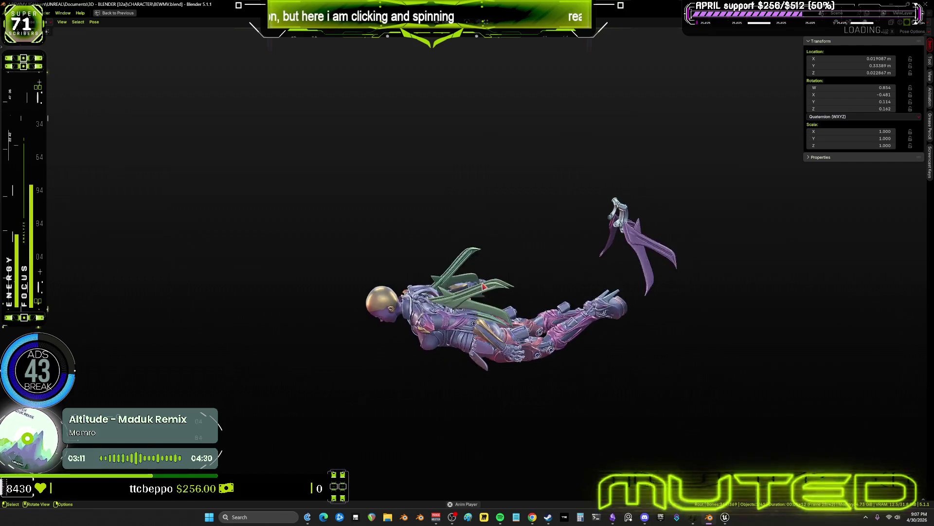
- Orbit around the playing character, then restore the normal workspace layout
{"action": "mouse_move", "coordinate": [475, 292]}
{"action": "middle_mouse_down"}
{"action": "mouse_move", "coordinate": [828, 273]}
{"action": "mouse_move", "coordinate": [711, 298]}
{"action": "mouse_move", "coordinate": [698, 282]}
{"action": "middle_mouse_up"}
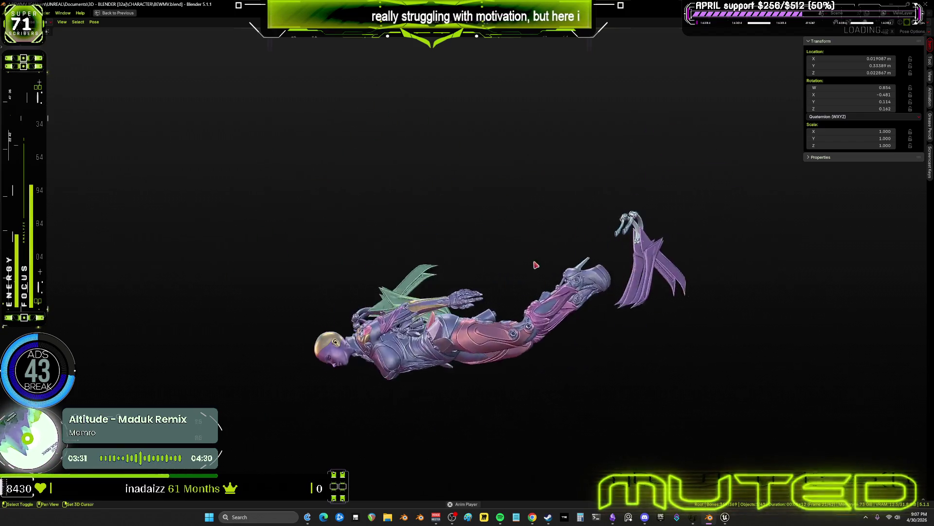
{"action": "key", "text": "ctrl+space"}
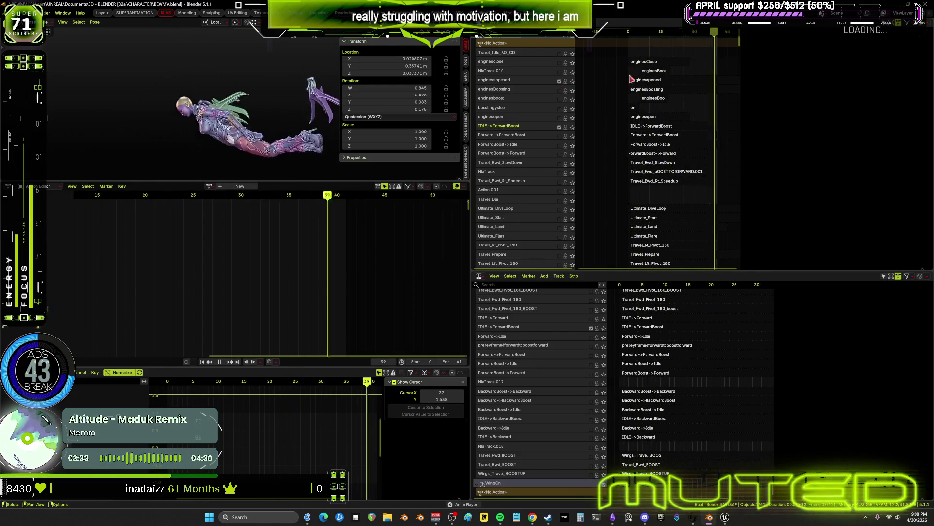
- Stop playback at the first frame and fit all NLA strips into view
{"action": "key", "text": "shift+Left"}
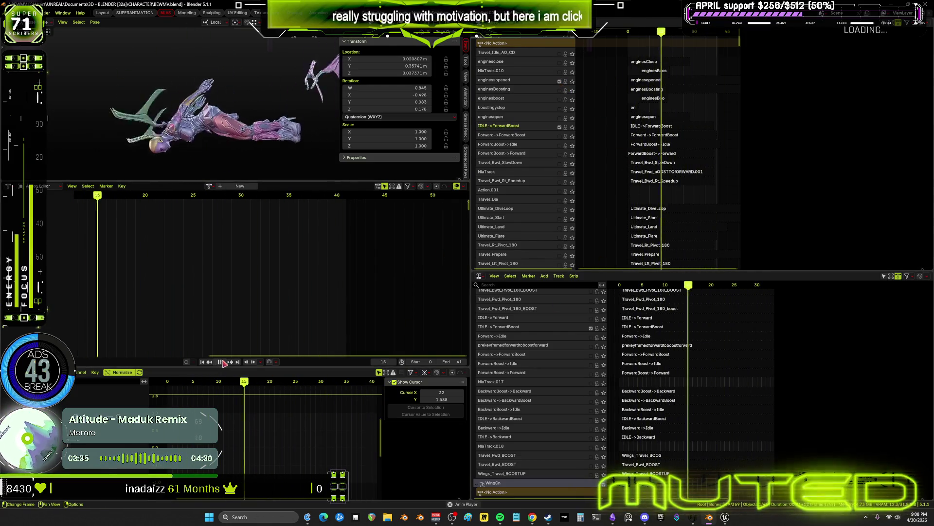
{"action": "left_click", "coordinate": [222, 361]}
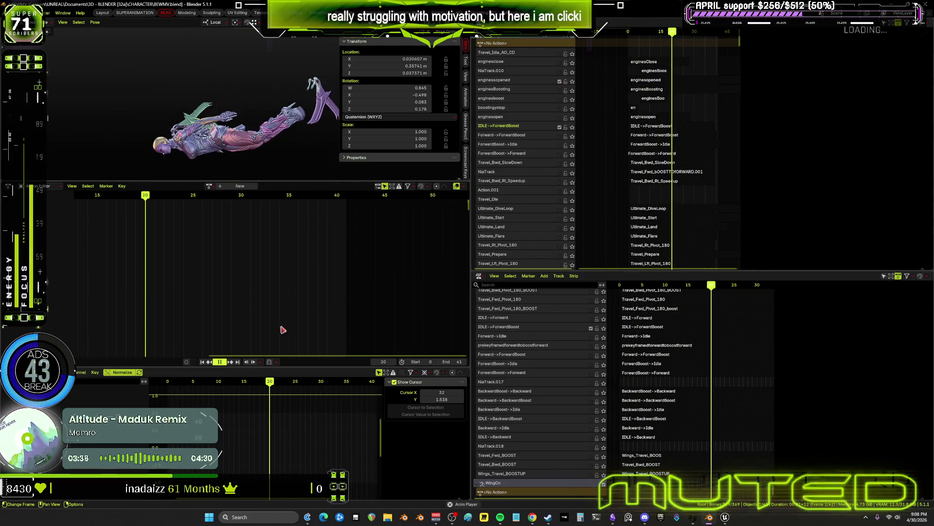
{"action": "left_click", "coordinate": [664, 90]}
{"action": "key", "text": "Home"}
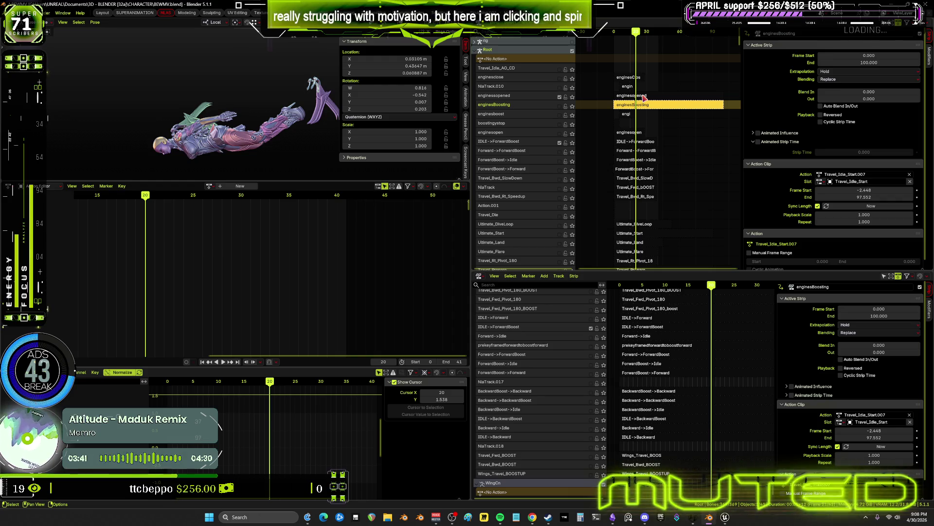
- Trim the enginesopened strip to end at frame 20, then select the enginesBoostStart strip
{"action": "left_click", "coordinate": [872, 63]}
{"action": "type", "text": "20"}
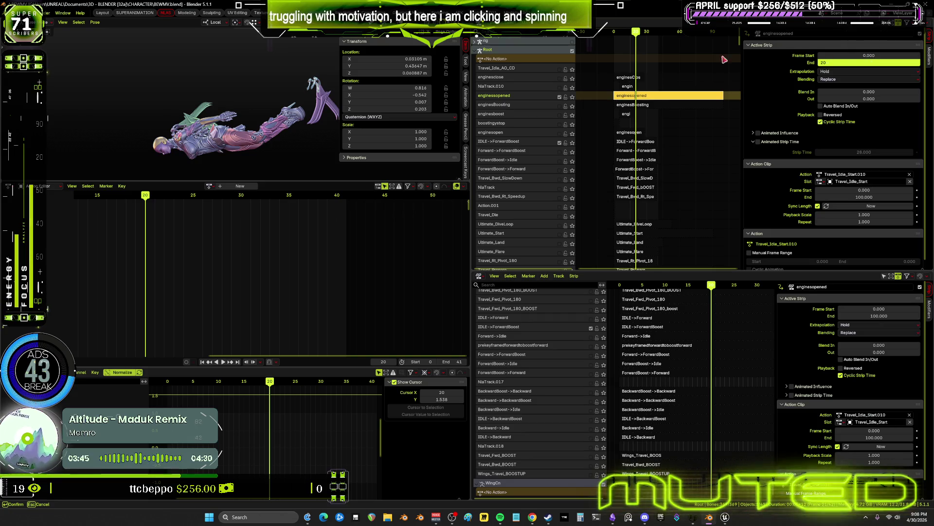
{"action": "key", "text": "Return"}
{"action": "scroll", "coordinate": [671, 103], "scroll_direction": "up", "scroll_amount": 5}
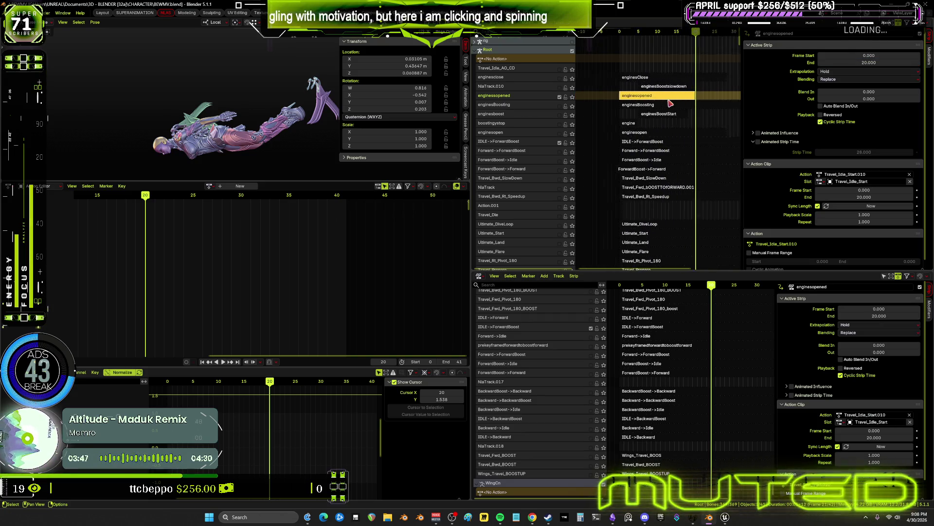
{"action": "left_click", "coordinate": [878, 61]}
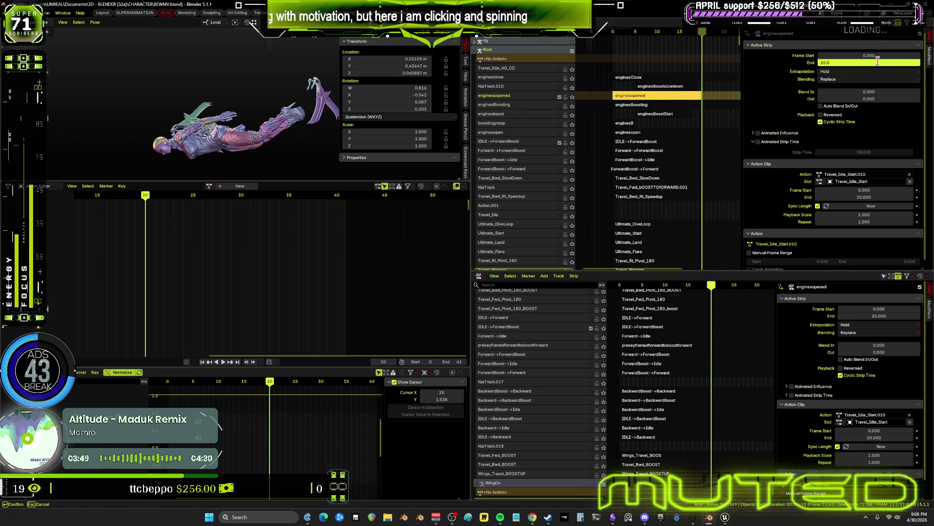
{"action": "left_click", "coordinate": [647, 115]}
{"action": "left_click", "coordinate": [647, 116]}
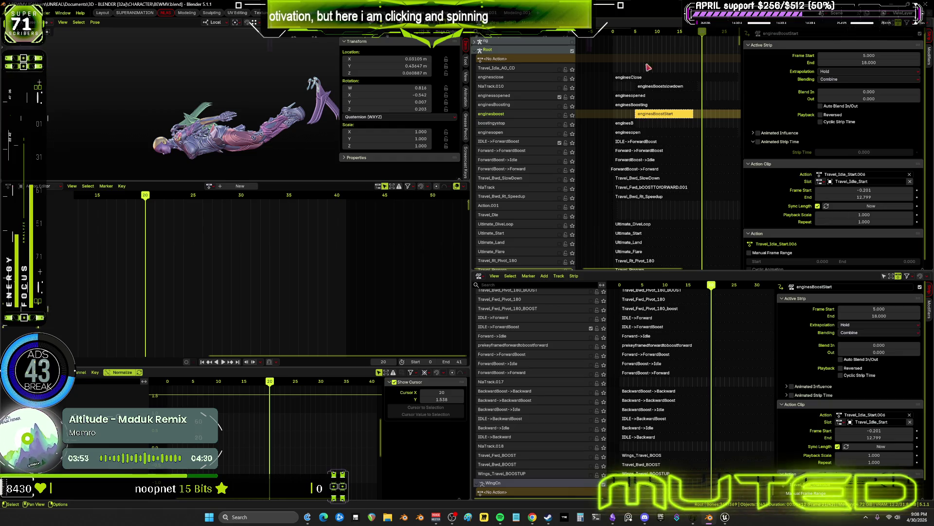
{"action": "middle_click_drag", "start_coordinate": [690, 99], "coordinate": [652, 99]}
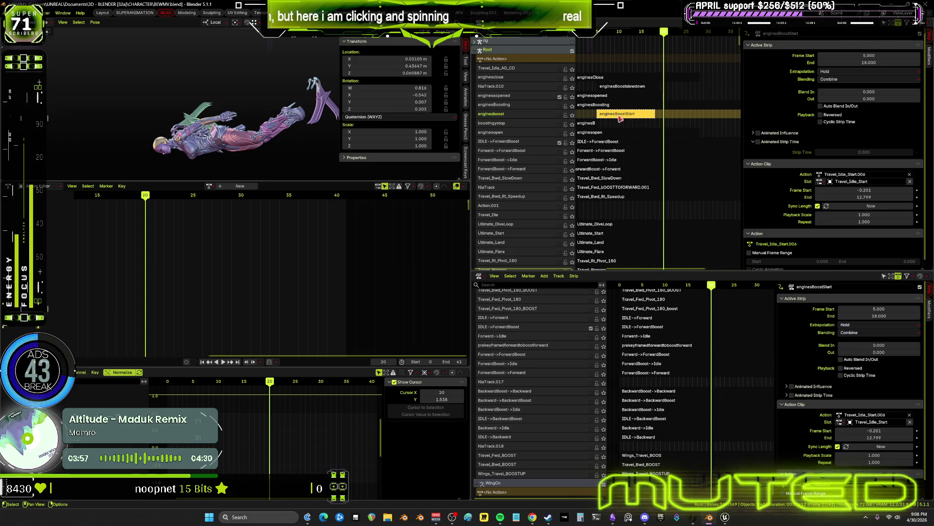
{"action": "right_click", "coordinate": [513, 118]}
- Move the enginesboost track up two rows in the NLA stack
{"action": "mouse_move", "coordinate": [513, 89]}
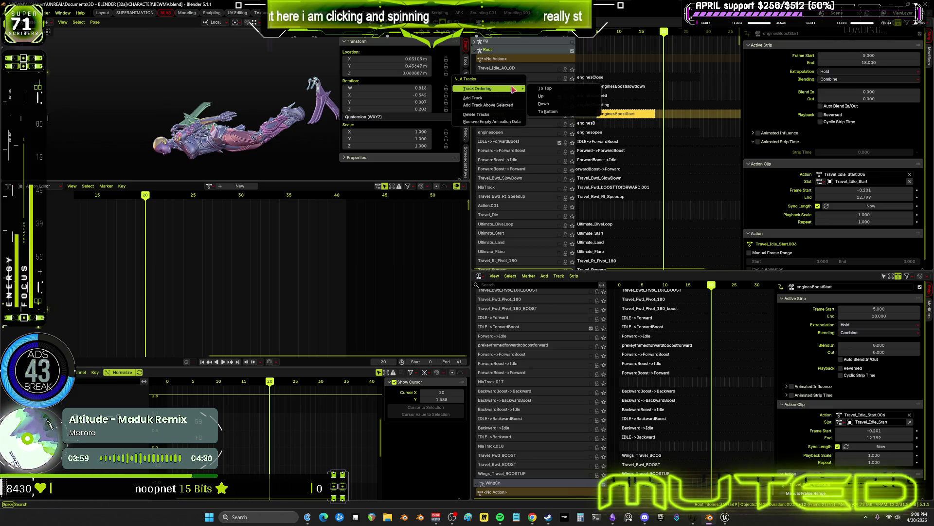
{"action": "left_click", "coordinate": [541, 96]}
{"action": "right_click", "coordinate": [531, 104]}
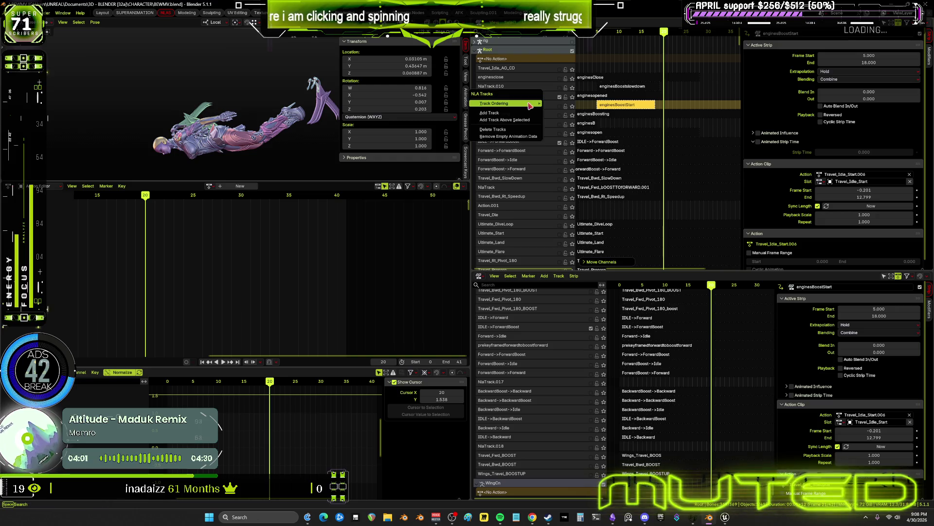
{"action": "mouse_move", "coordinate": [532, 104]}
{"action": "key", "text": "Return"}
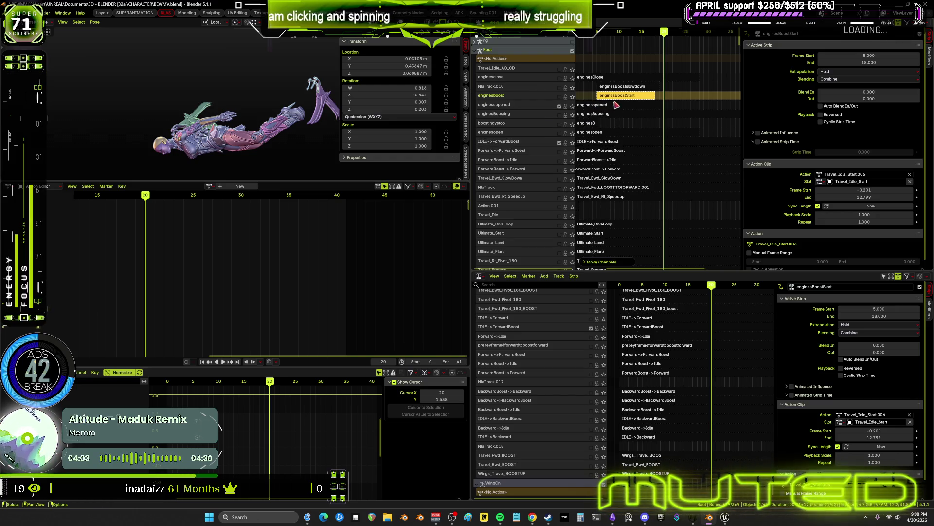
- Set the enginesBoostStart strip's start frame to 11
{"action": "middle_click_drag", "start_coordinate": [629, 103], "coordinate": [653, 115]}
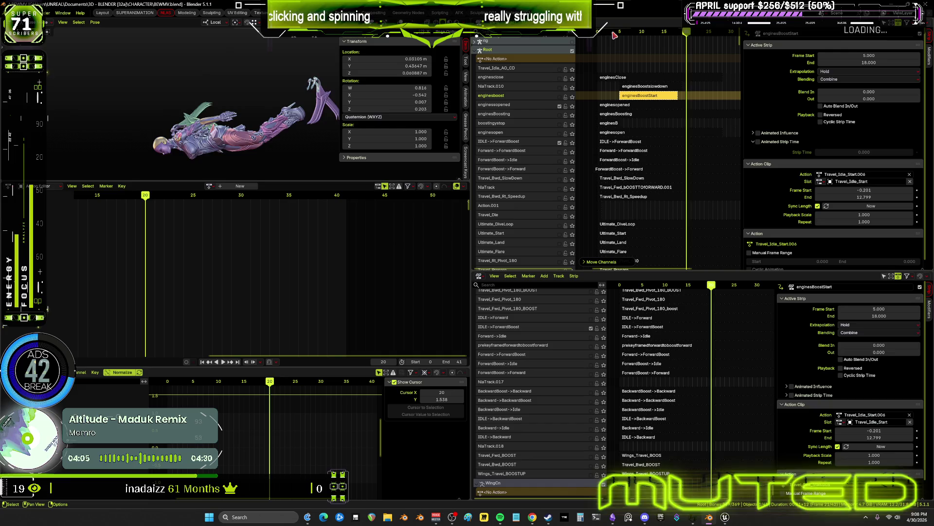
{"action": "mouse_move", "coordinate": [619, 34]}
{"action": "left_mouse_down"}
{"action": "mouse_move", "coordinate": [587, 39]}
{"action": "mouse_move", "coordinate": [624, 47]}
{"action": "left_mouse_up"}
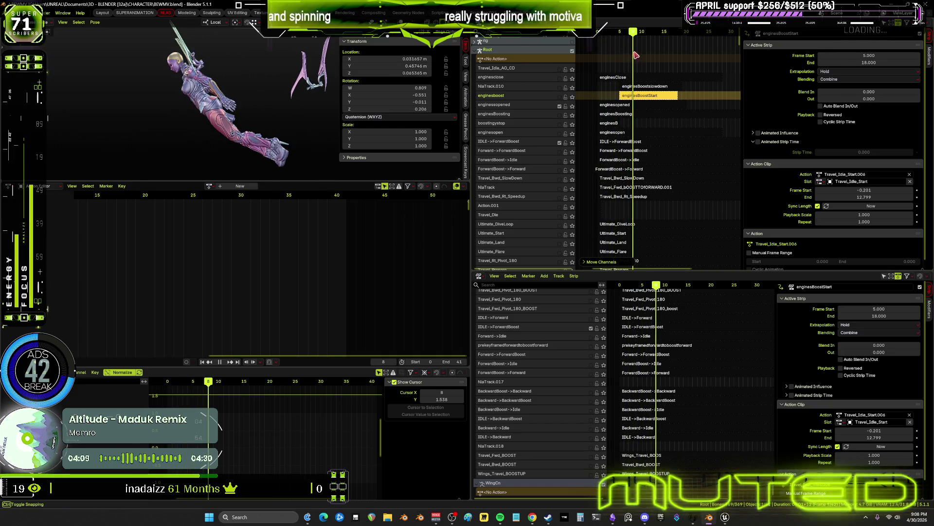
{"action": "key", "text": "Escape"}
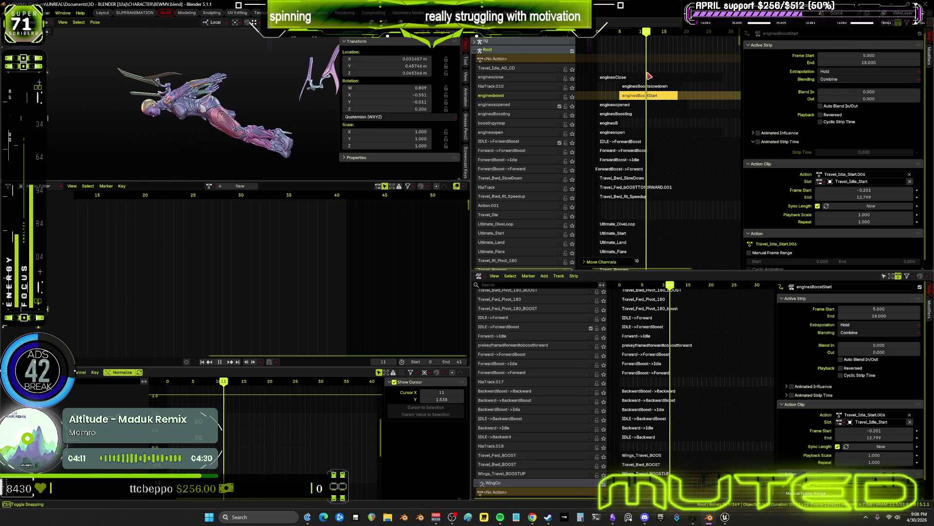
{"action": "left_click", "coordinate": [874, 56]}
{"action": "type", "text": "11"}
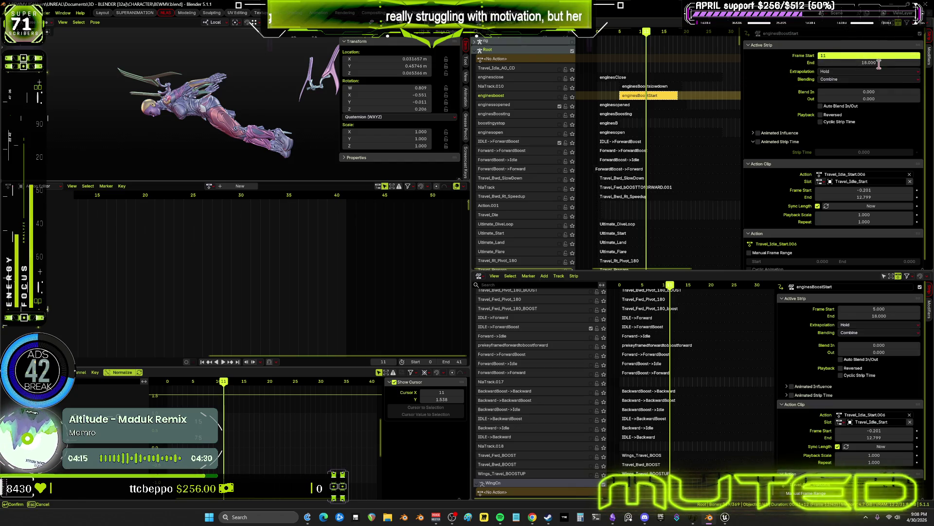
{"action": "key", "text": "Return"}
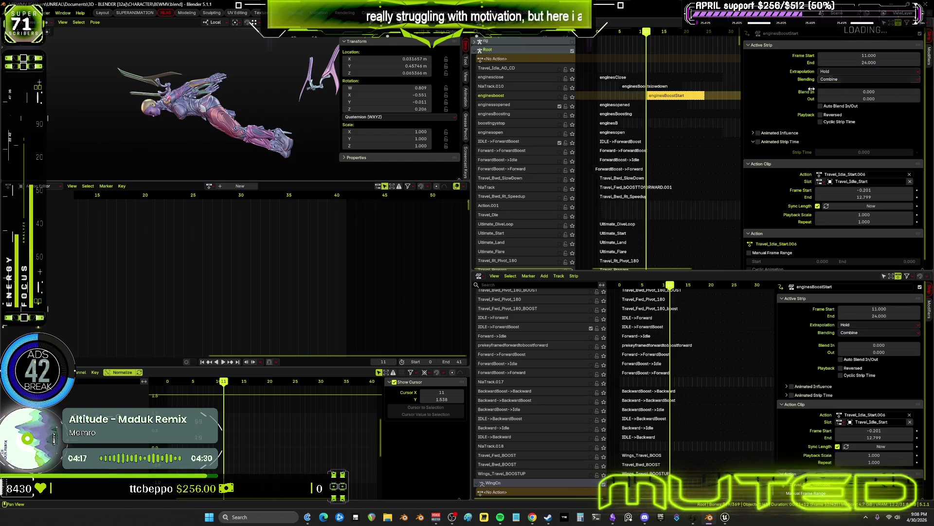
{"action": "scroll", "coordinate": [663, 135], "scroll_direction": "right", "scroll_amount": 3, "text": "ctrl"}
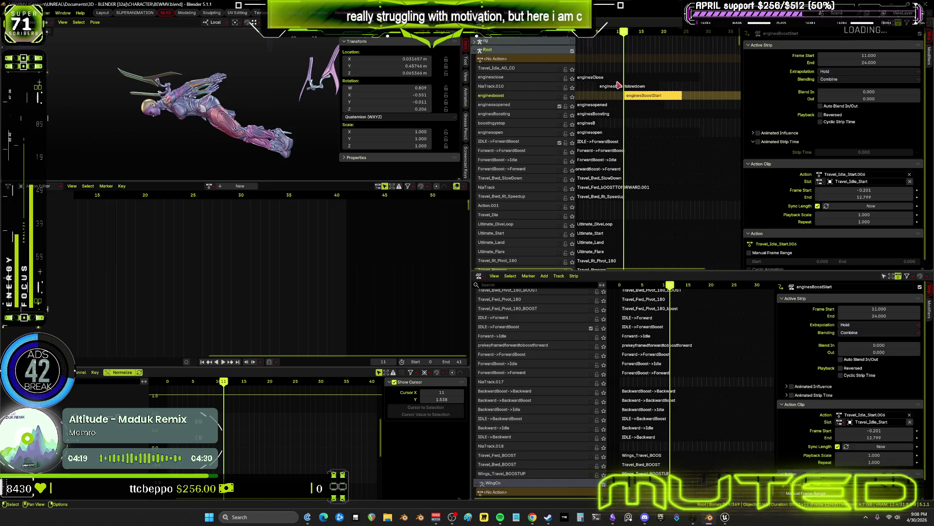
- Set the enginesBoosting strip's start frame to 24 and scrub back to preview
{"action": "left_click", "coordinate": [611, 115]}
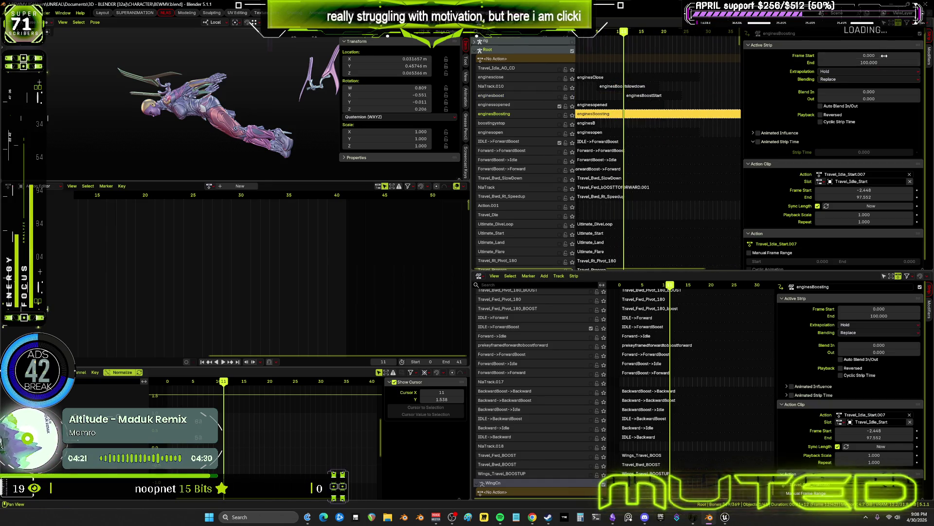
{"action": "left_click", "coordinate": [885, 56]}
{"action": "type", "text": "24"}
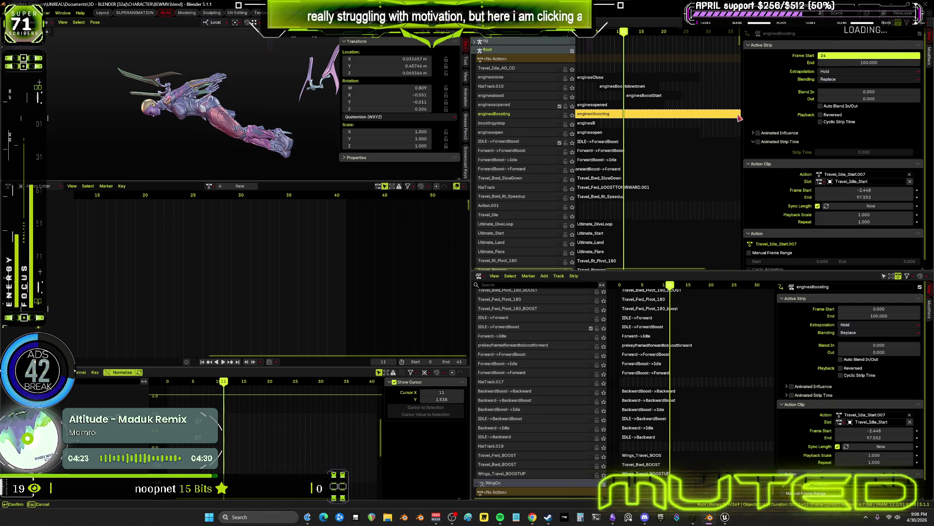
{"action": "key", "text": "Return"}
{"action": "scroll", "coordinate": [684, 109], "scroll_direction": "down", "scroll_amount": 1}
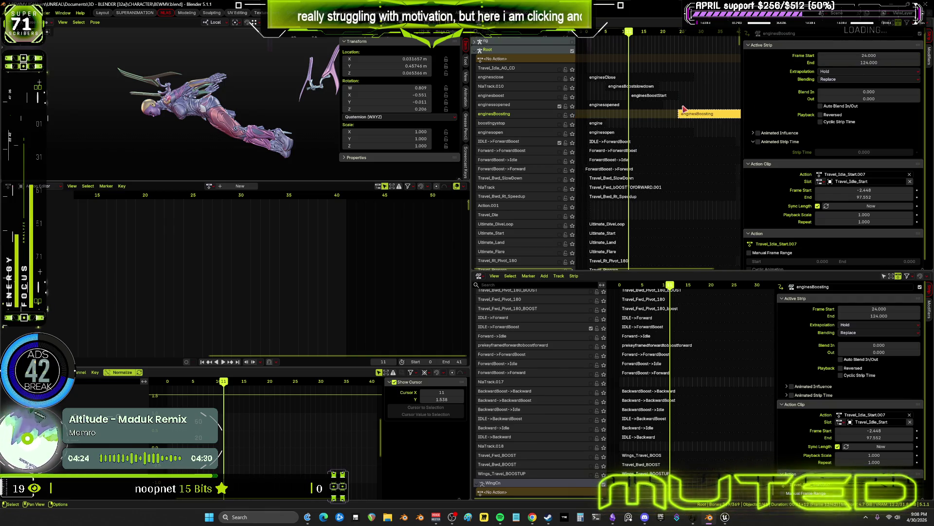
{"action": "left_click", "coordinate": [561, 116]}
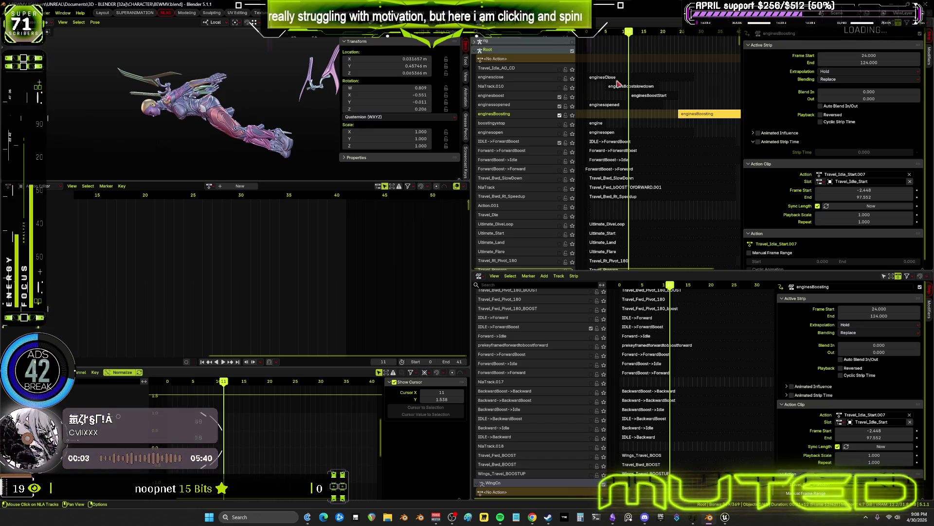
{"action": "mouse_move", "coordinate": [629, 33]}
{"action": "left_mouse_down"}
{"action": "mouse_move", "coordinate": [587, 39]}
{"action": "mouse_move", "coordinate": [606, 45]}
{"action": "left_mouse_up"}
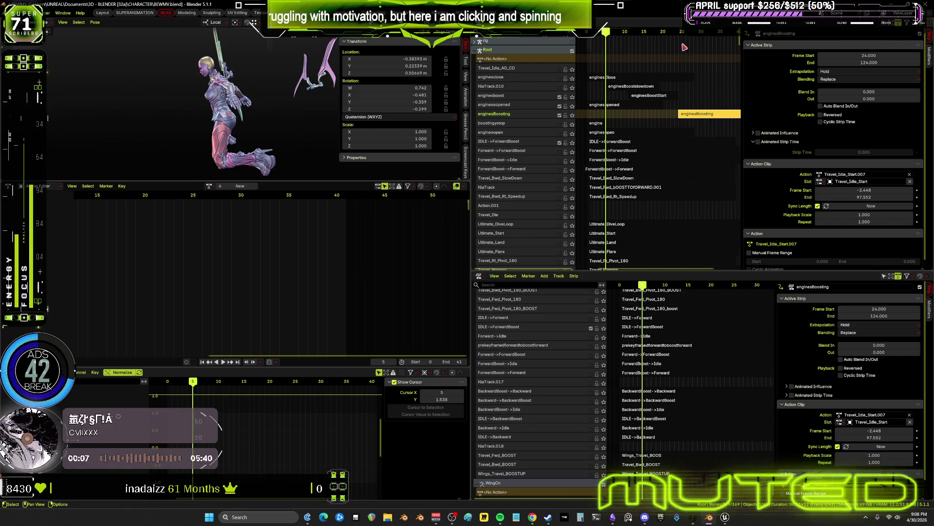
- Scrub through the timeline to preview the engine motion around frame 37
{"action": "key", "text": "Up"}
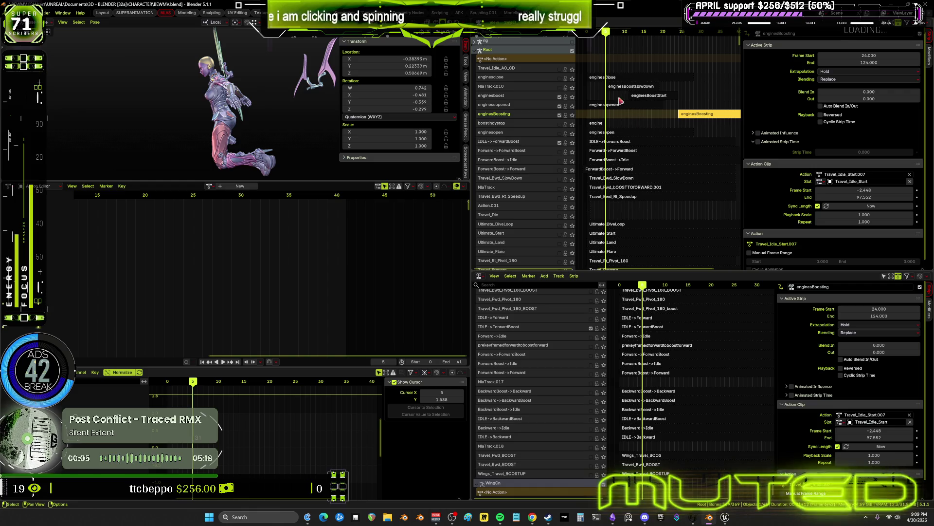
{"action": "mouse_move", "coordinate": [607, 32]}
{"action": "left_mouse_down"}
{"action": "mouse_move", "coordinate": [632, 53]}
{"action": "mouse_move", "coordinate": [740, 95]}
{"action": "mouse_move", "coordinate": [728, 96]}
{"action": "left_mouse_up"}
{"action": "scroll", "coordinate": [659, 126], "scroll_direction": "down", "scroll_amount": 3, "text": "ctrl"}
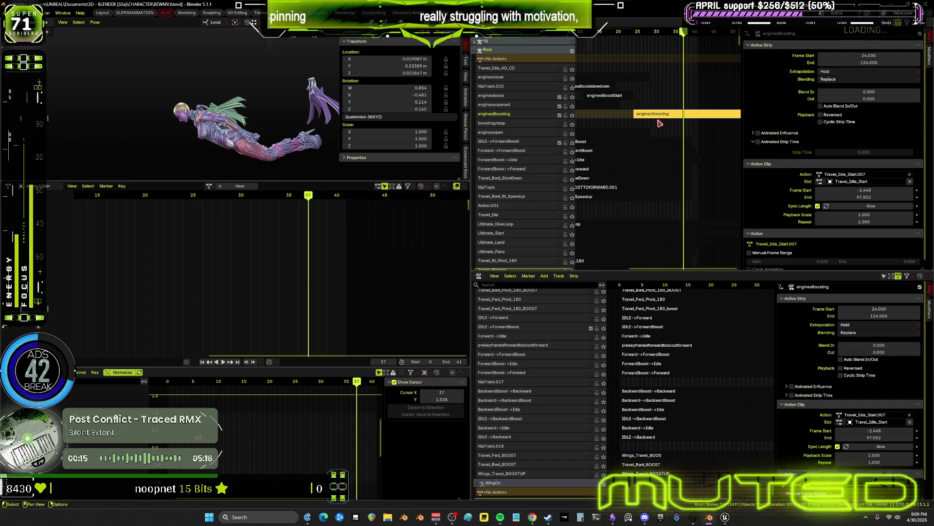
{"action": "mouse_move", "coordinate": [683, 35]}
{"action": "left_mouse_down"}
{"action": "mouse_move", "coordinate": [702, 43]}
{"action": "mouse_move", "coordinate": [677, 47]}
{"action": "mouse_move", "coordinate": [706, 52]}
{"action": "mouse_move", "coordinate": [611, 62]}
{"action": "left_mouse_up"}
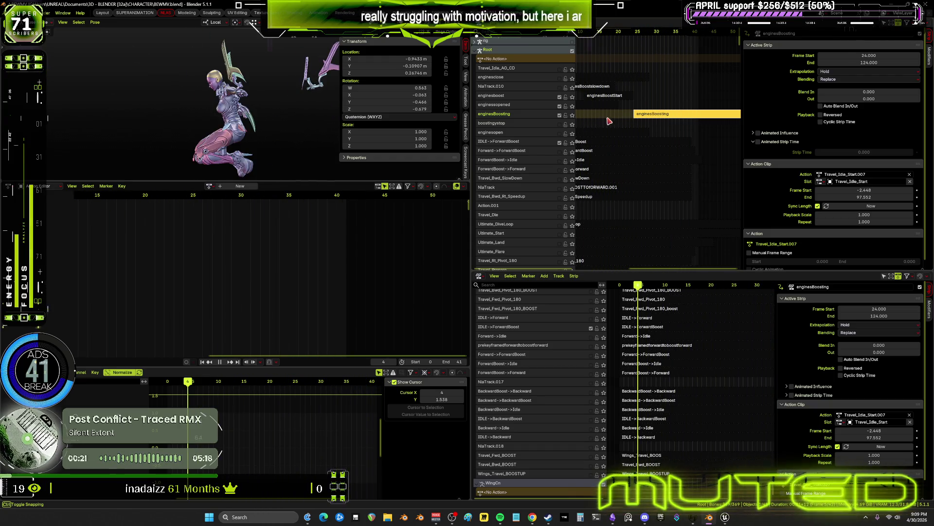
{"action": "middle_click_drag", "start_coordinate": [610, 121], "coordinate": [648, 127]}
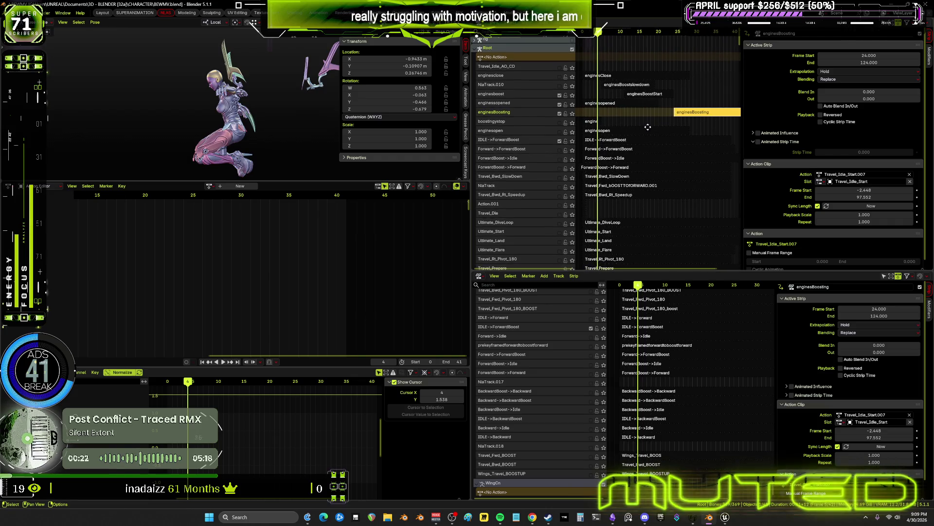
- Change the enginesBoostStart strip's blending from Combine to Replace
{"action": "left_click", "coordinate": [605, 104]}
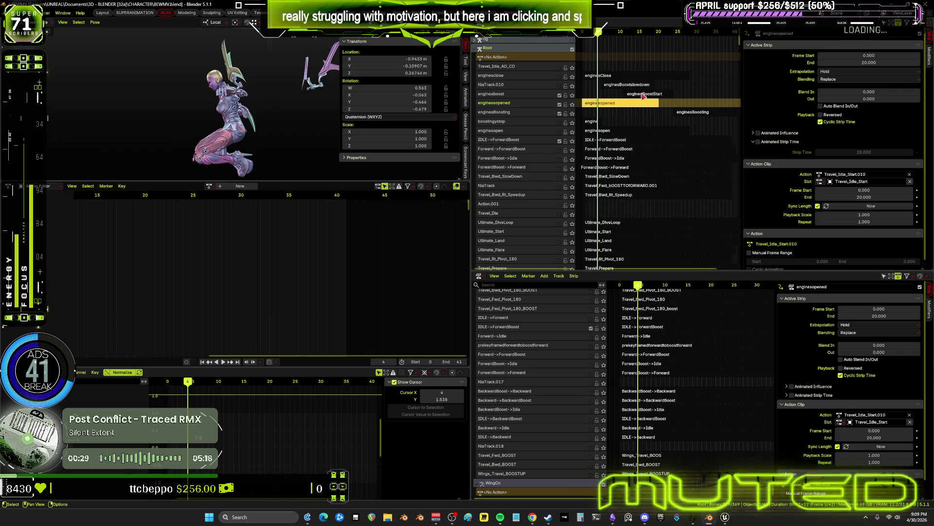
{"action": "left_click", "coordinate": [640, 94]}
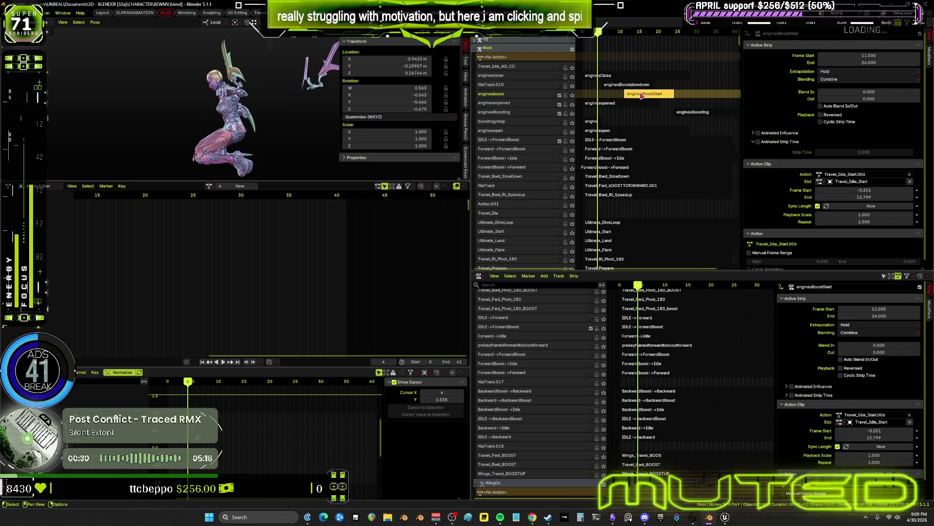
{"action": "left_click", "coordinate": [624, 105]}
{"action": "key", "text": "ctrl+z"}
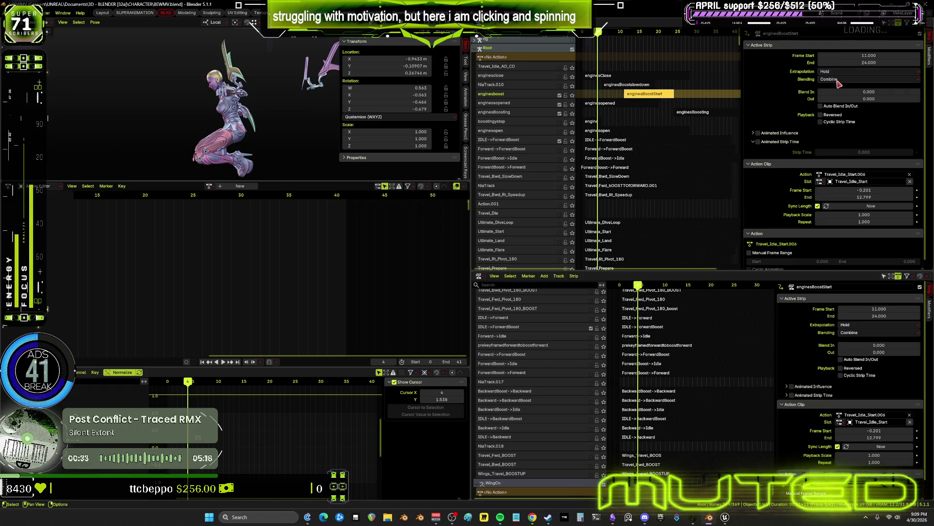
{"action": "left_click", "coordinate": [837, 79]}
{"action": "left_click", "coordinate": [838, 87]}
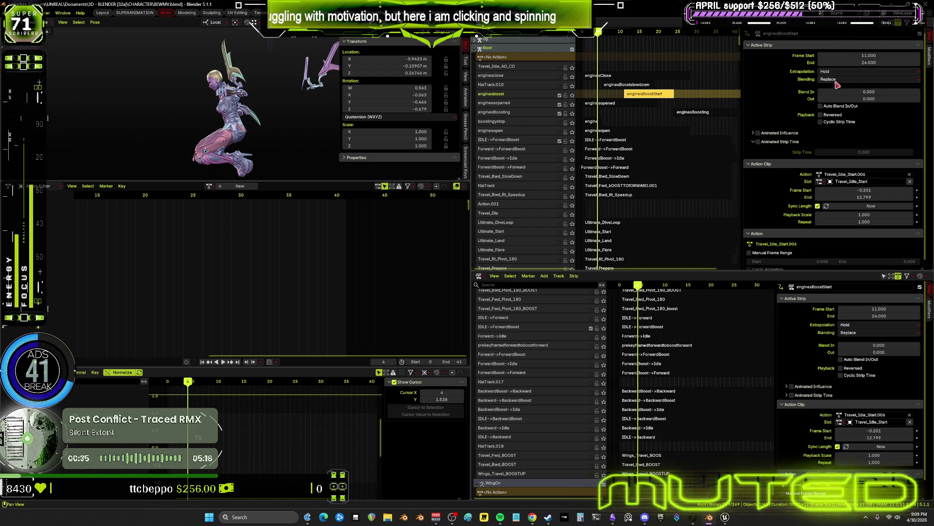